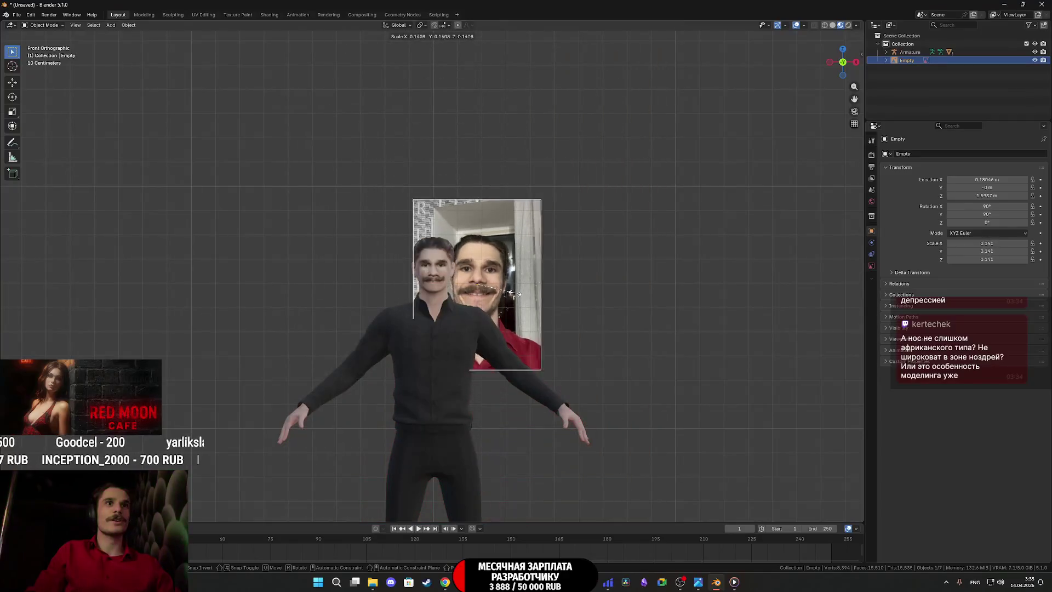
Step: Shrink the reference photo and move it up beside the character's head
left_click(505, 293)
scroll(520, 301, "up", 4)
scroll(522, 301, "up", 2)
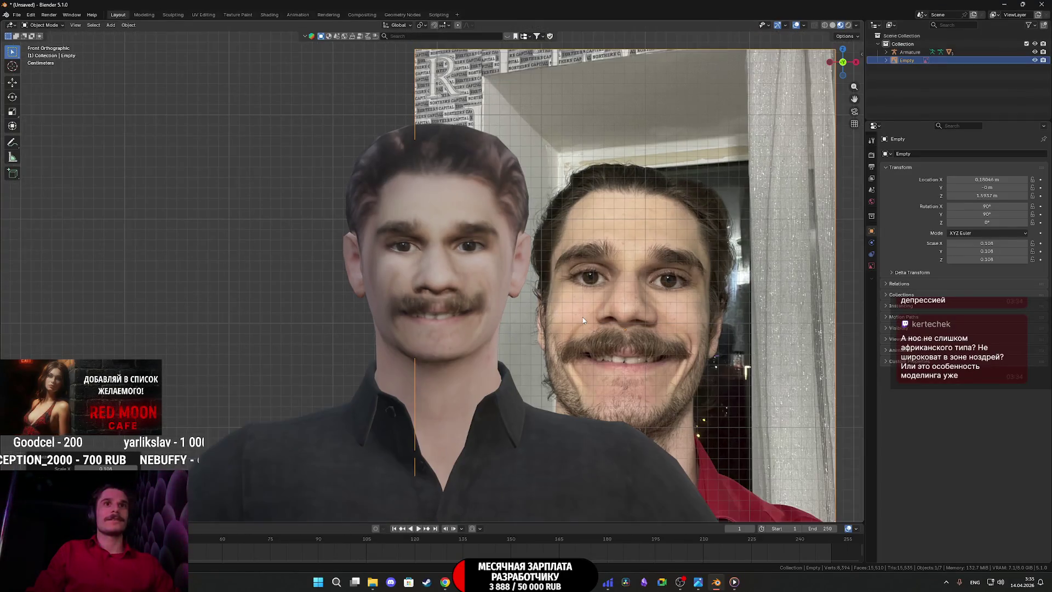
left_click(590, 306)
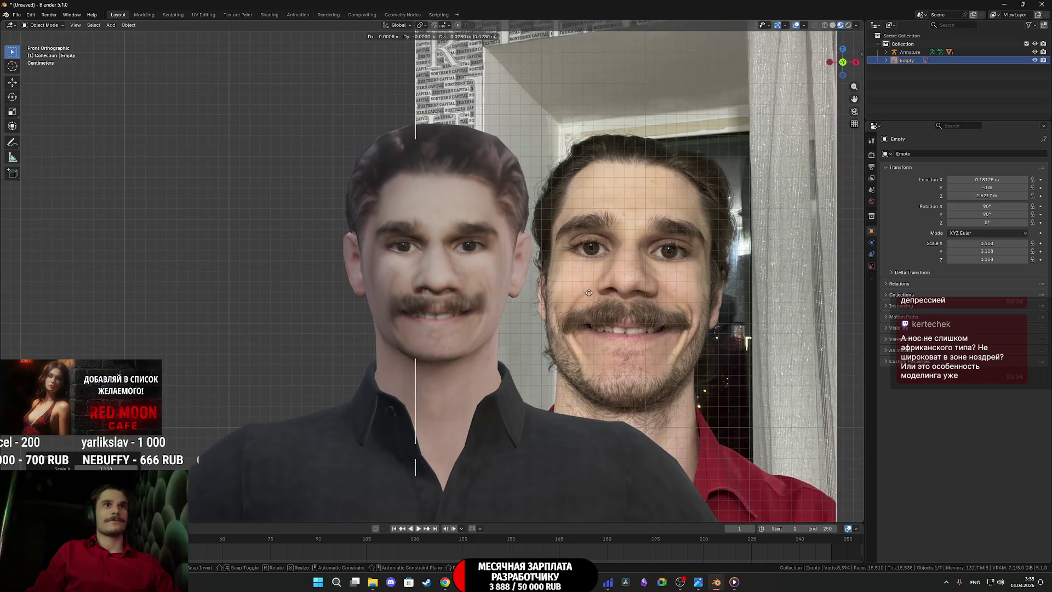
key("s")
left_click(728, 330)
key("g")
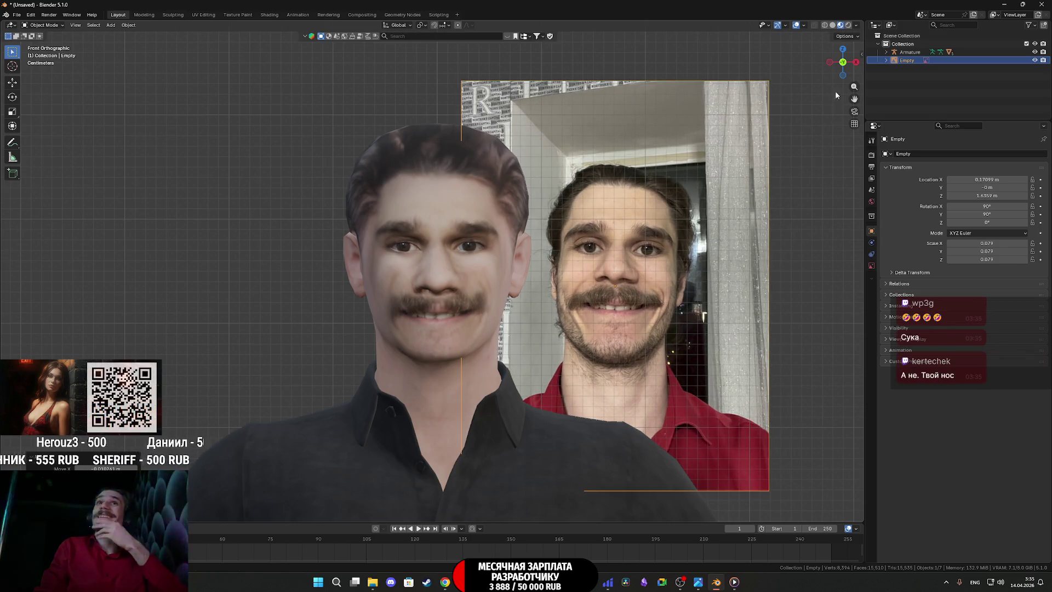
Step: Check the photo's placement from back and front, switch to perspective, and show its image display settings
left_click(844, 62)
left_click(843, 62)
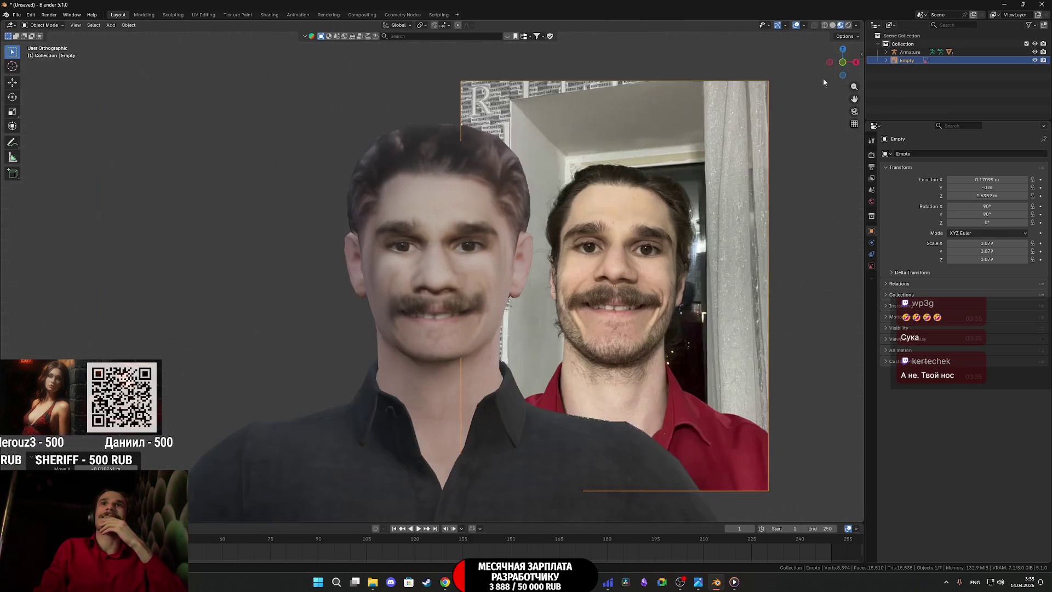
key("KP_5")
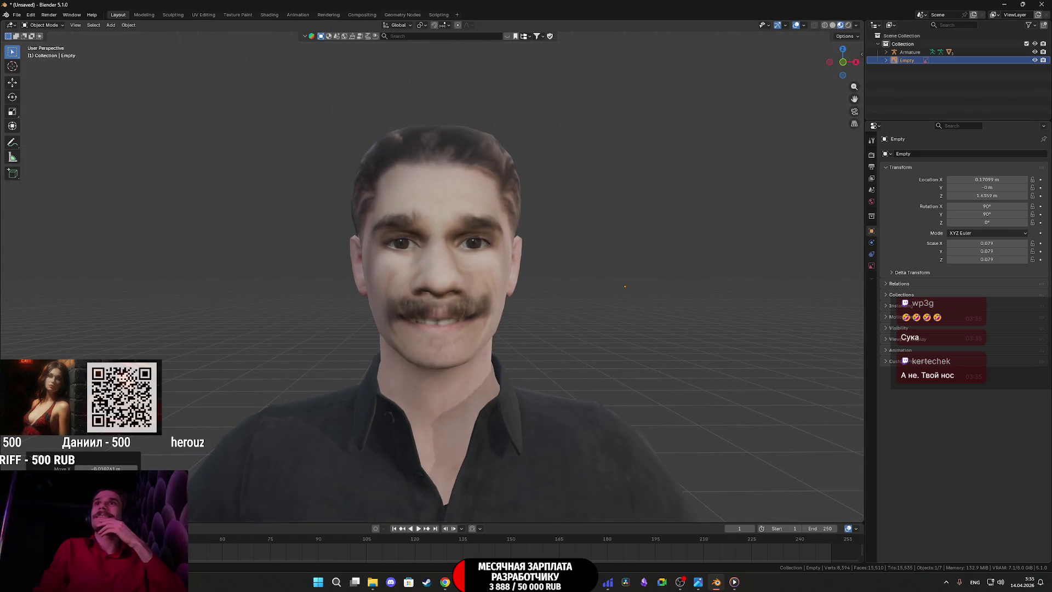
left_click(872, 266)
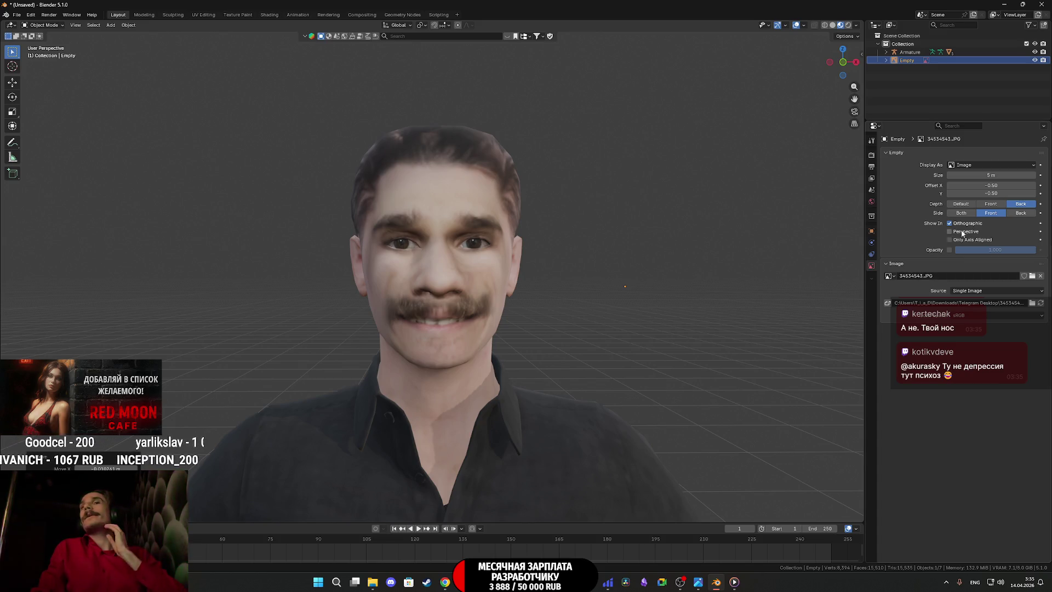
Step: Set the photo's Side and Depth to Back and show it in Perspective views
left_click(1026, 214)
left_click(1022, 204)
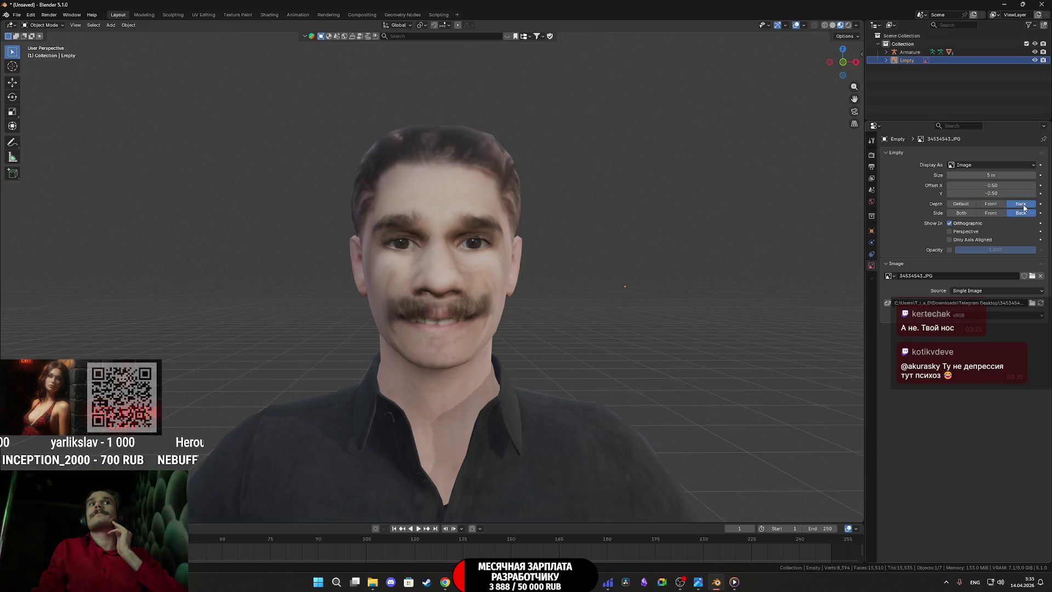
left_click(951, 231)
Step: Rotate the photo plane to face the character's front
mouse_move(713, 282)
left_mouse_down()
mouse_move(607, 290)
mouse_move(632, 296)
mouse_move(417, 283)
left_mouse_up()
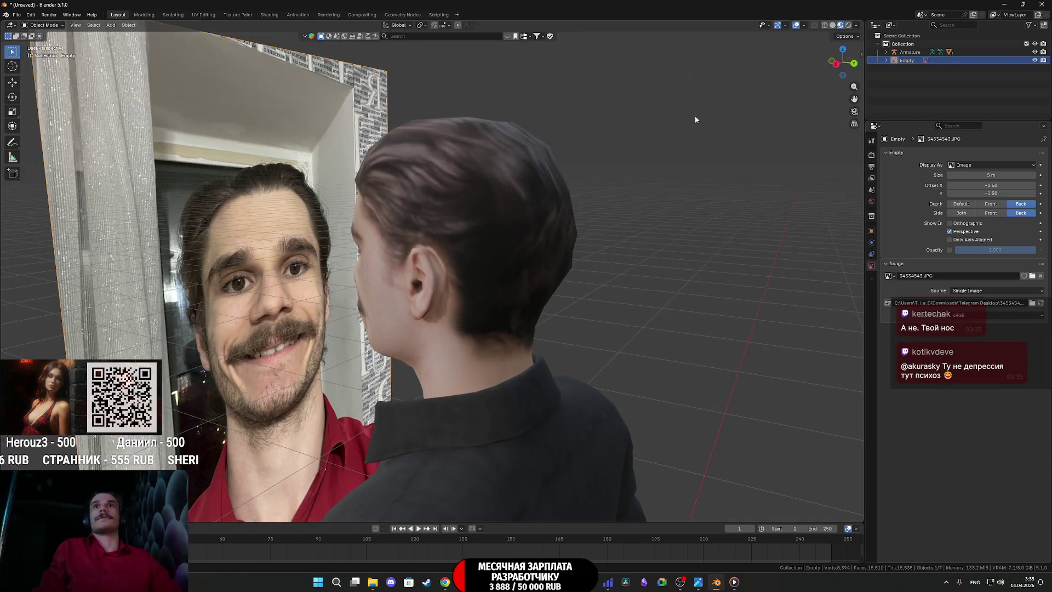
left_click(843, 50)
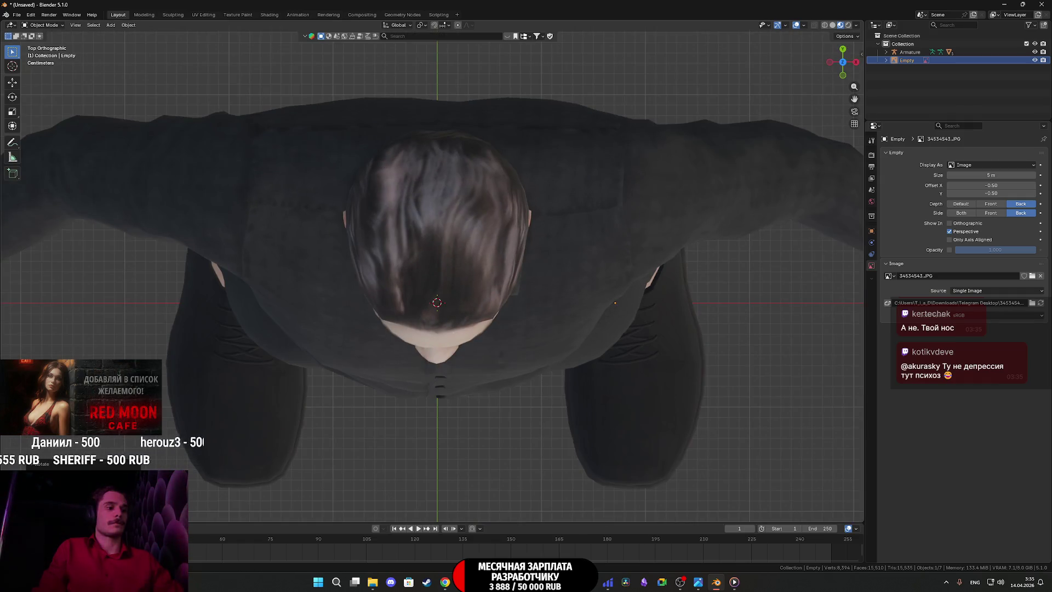
mouse_move(334, 463)
left_mouse_down()
mouse_move(561, 392)
mouse_move(541, 328)
mouse_move(449, 318)
mouse_move(526, 320)
left_mouse_up()
key("r")
left_click(544, 326)
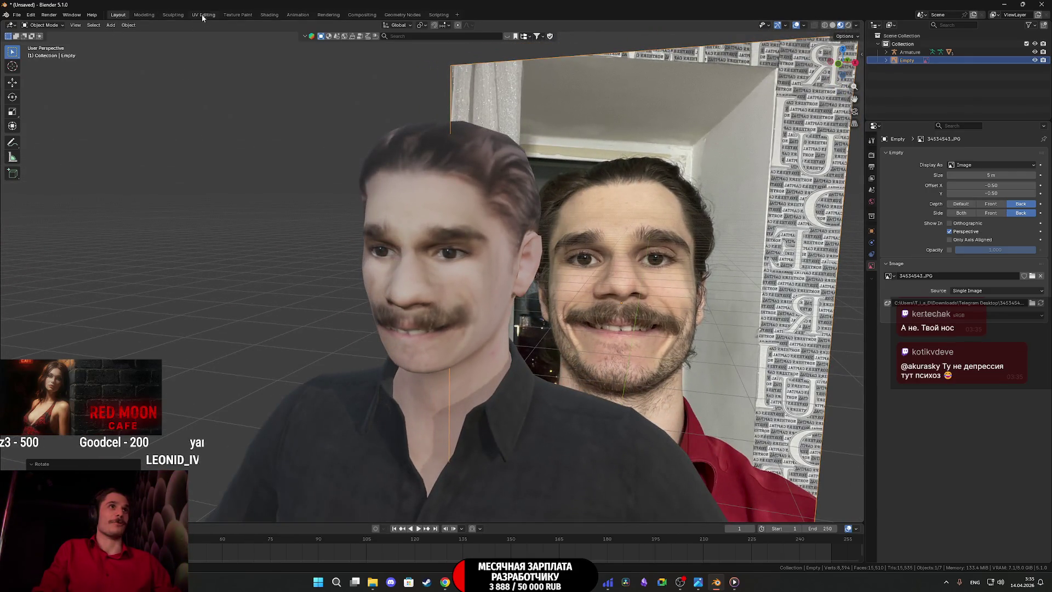
Step: Switch to the Sculpting workspace and straighten the view toward the photo plane
left_click(174, 15)
mouse_move(563, 337)
left_mouse_down()
mouse_move(586, 342)
mouse_move(564, 356)
mouse_move(587, 349)
left_mouse_up()
scroll(590, 345, "up", 5)
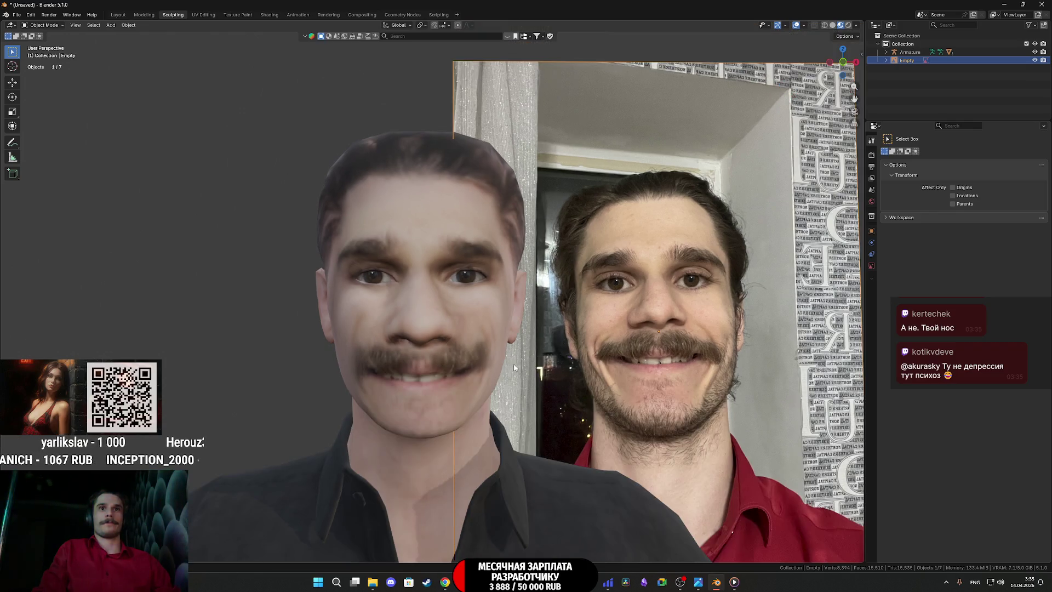
left_click_drag(500, 366, 547, 367)
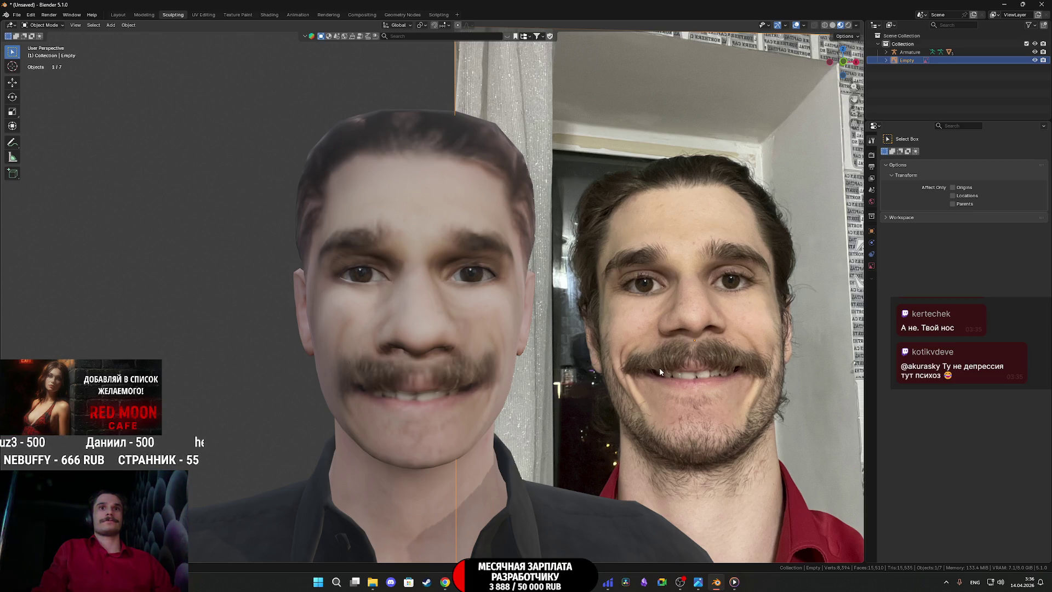
key("KP_8")
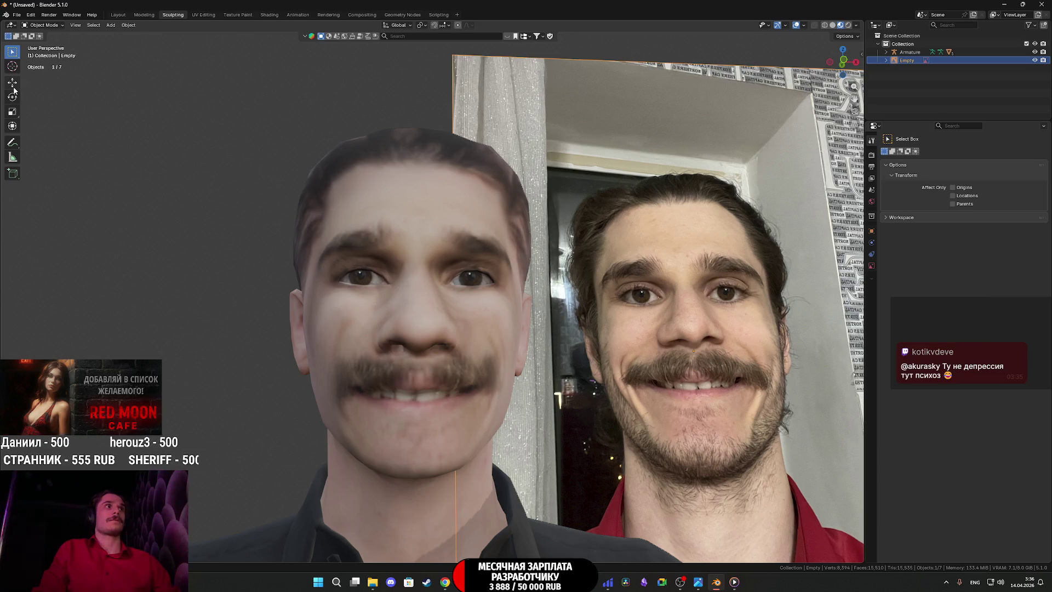
Step: Select the cc_game_body head mesh and put it into Sculpt Mode
left_click(55, 26)
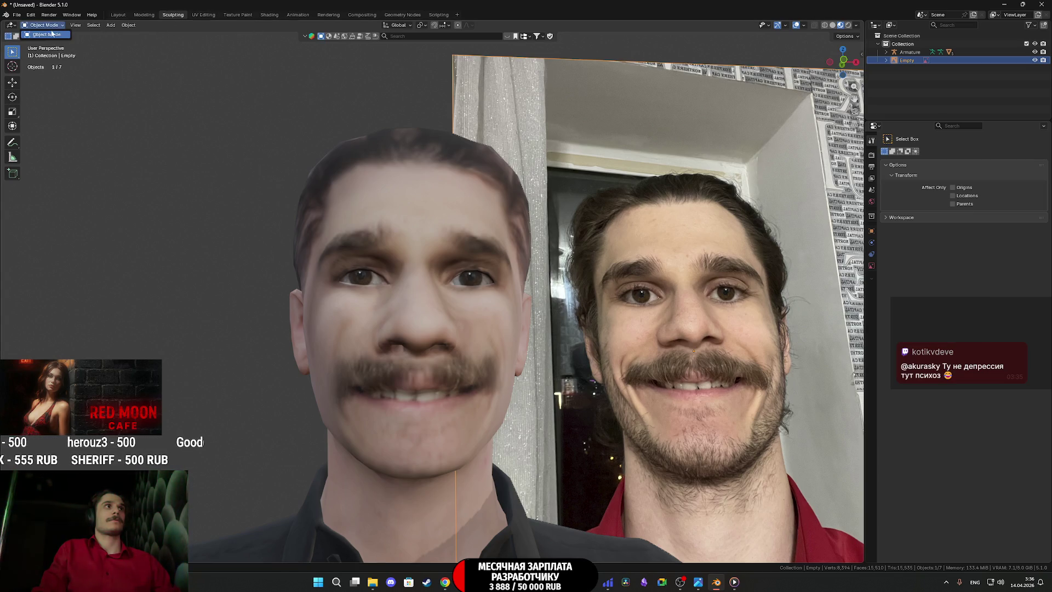
left_click(52, 34)
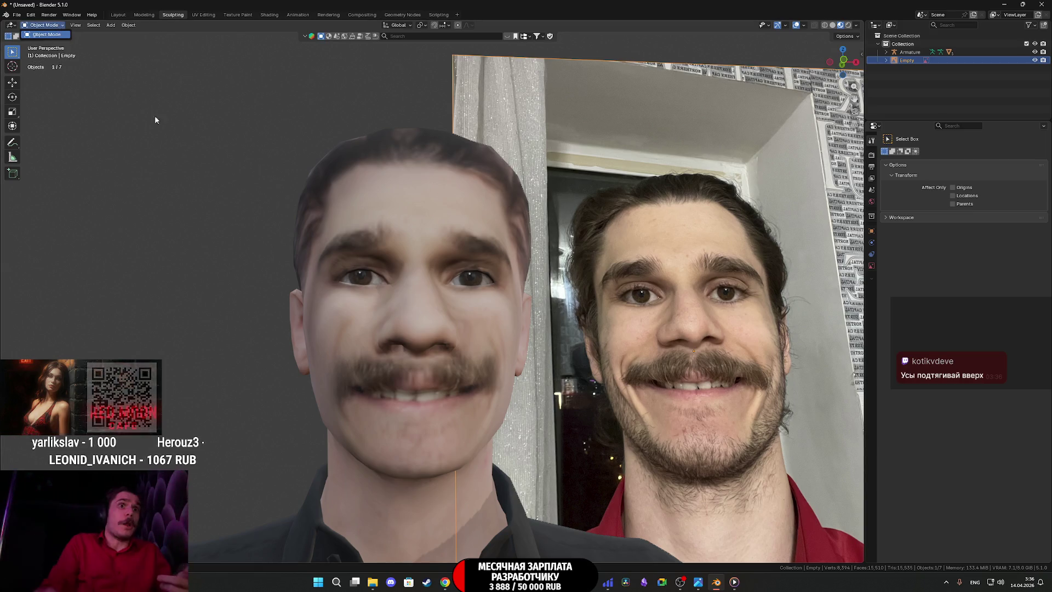
left_click(385, 246)
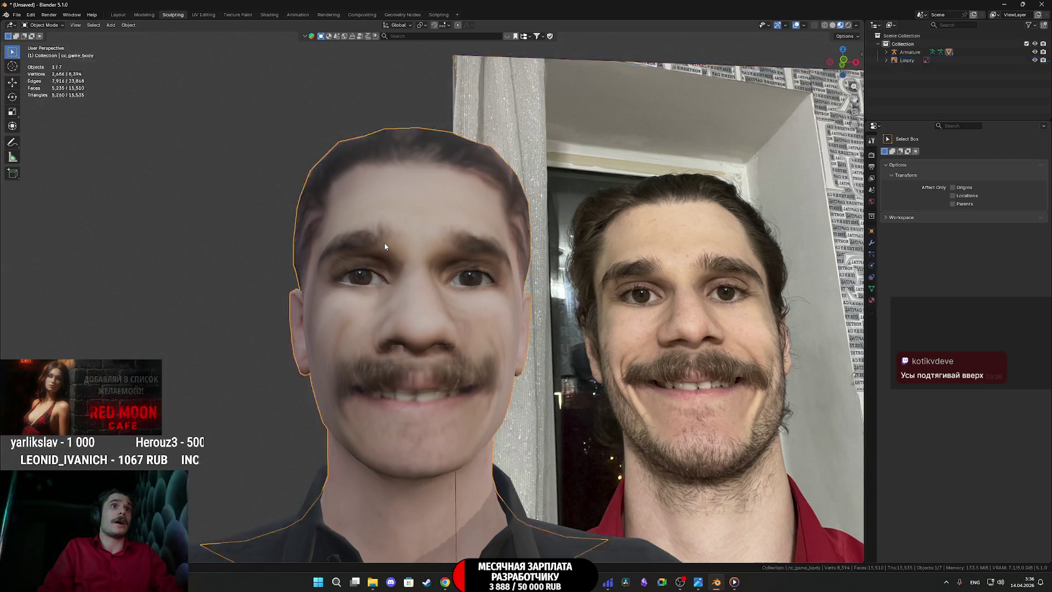
left_click(43, 26)
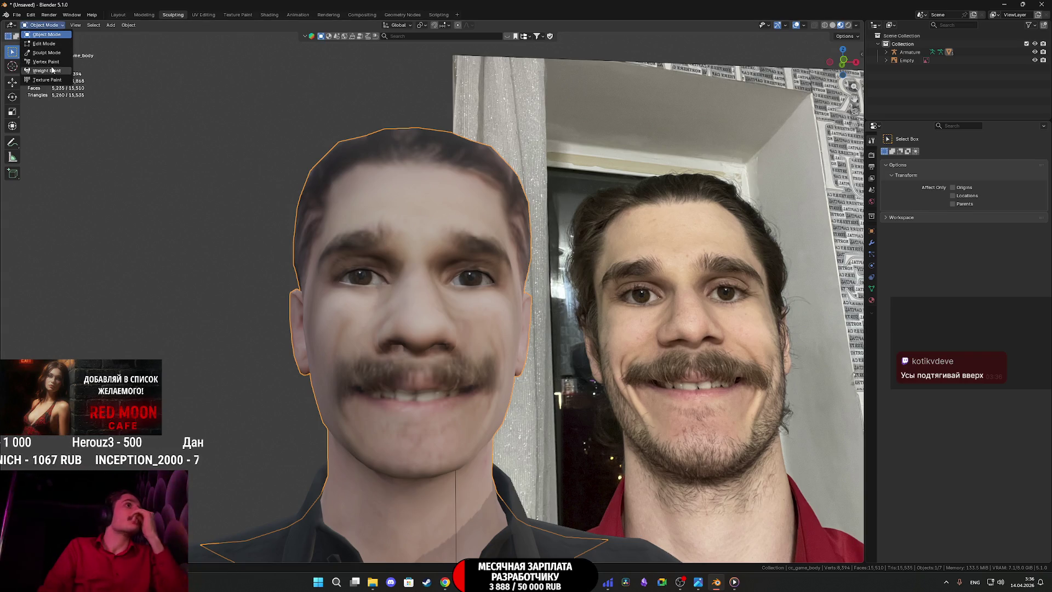
left_click(44, 53)
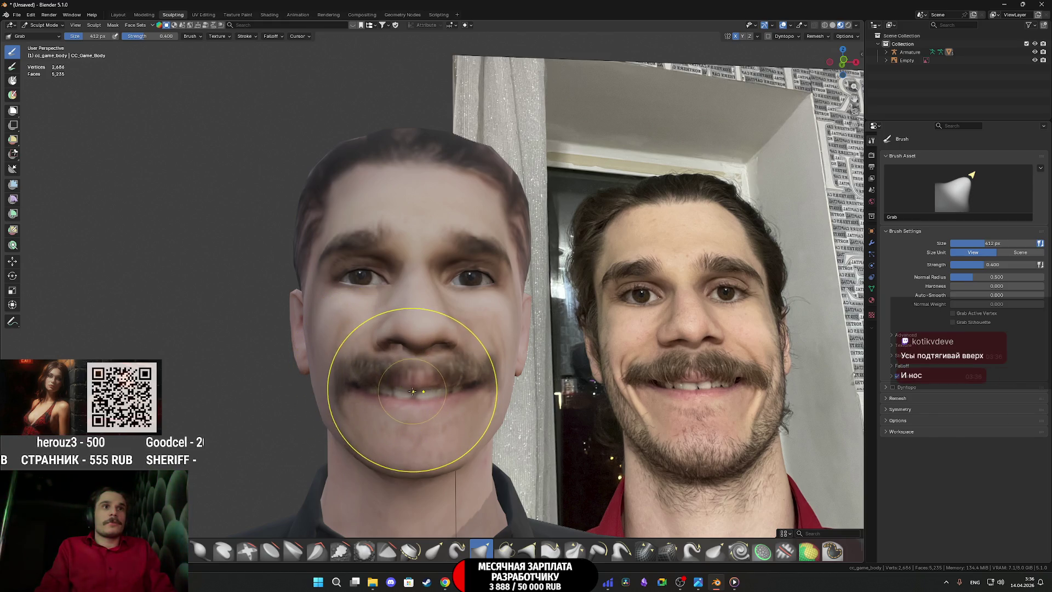
Step: With the Grab brush, lift the mustache and reshape the mouth, lower lip and chin
scroll(418, 384, "down", 1)
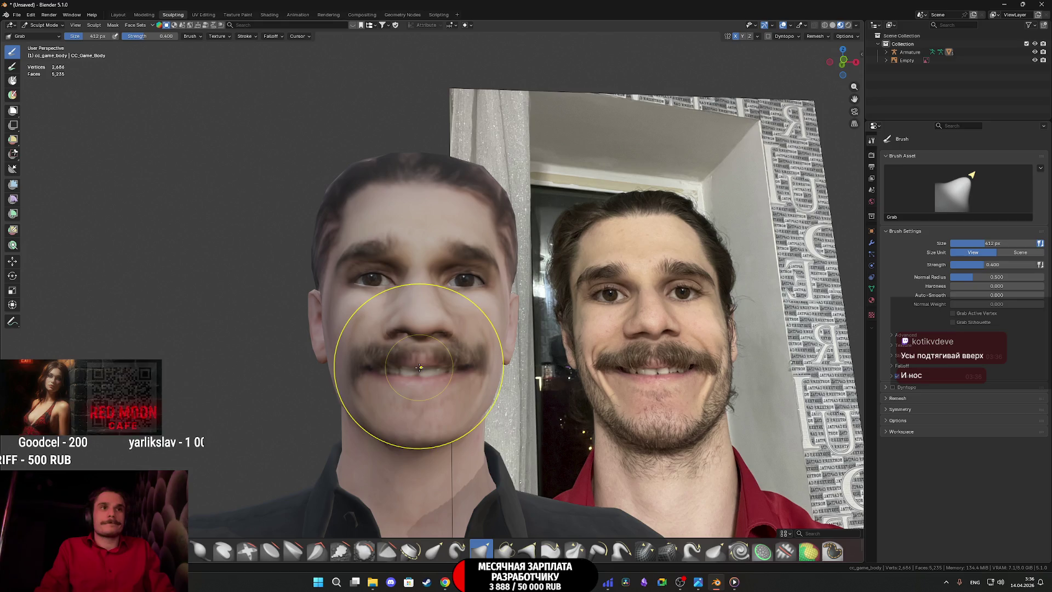
scroll(416, 361, "down", 2)
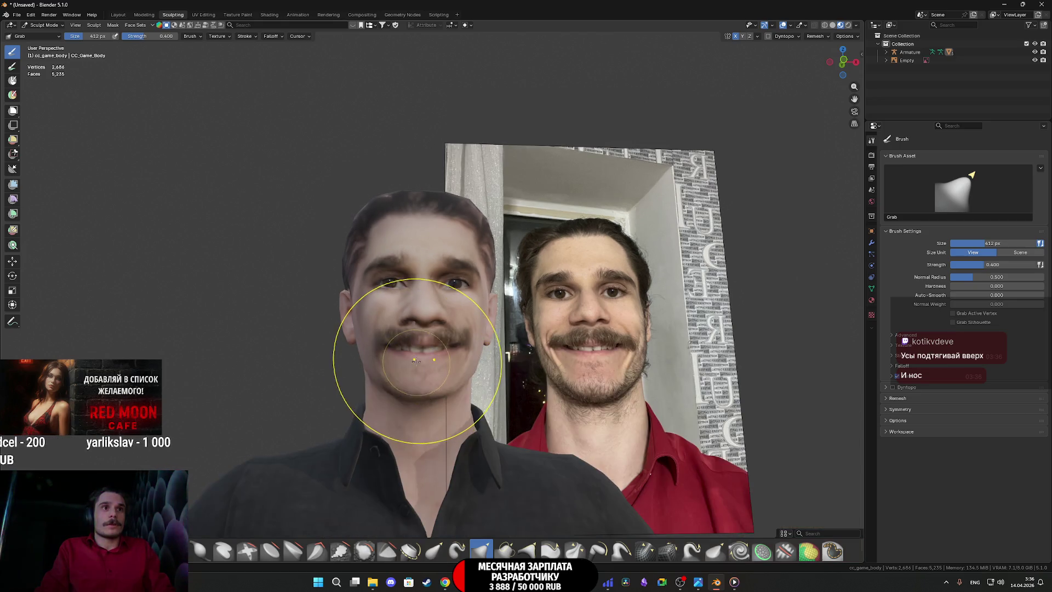
left_click_drag(416, 360, 415, 347)
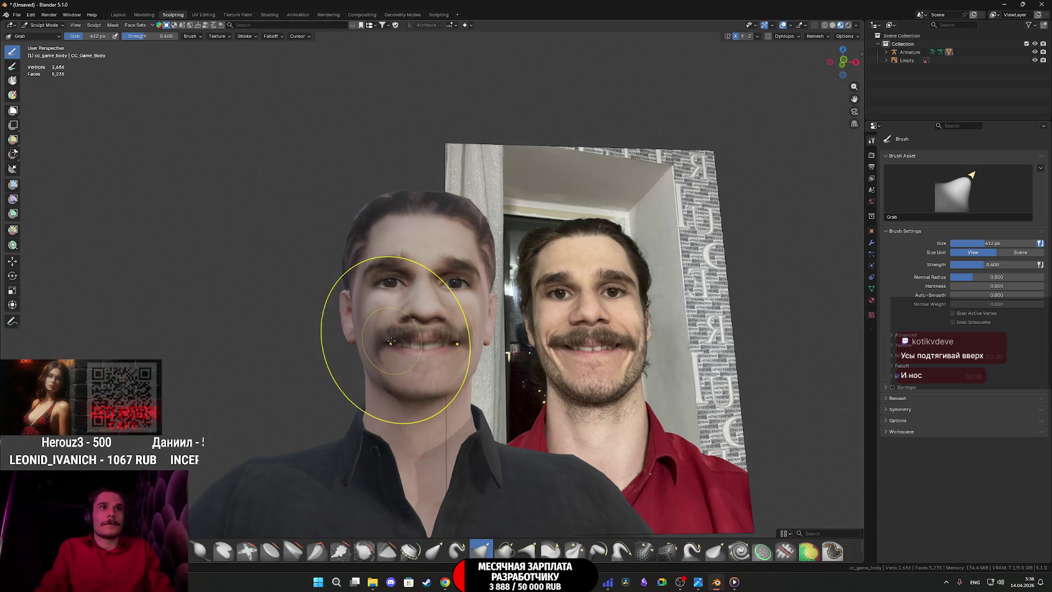
scroll(394, 329, "up", 2)
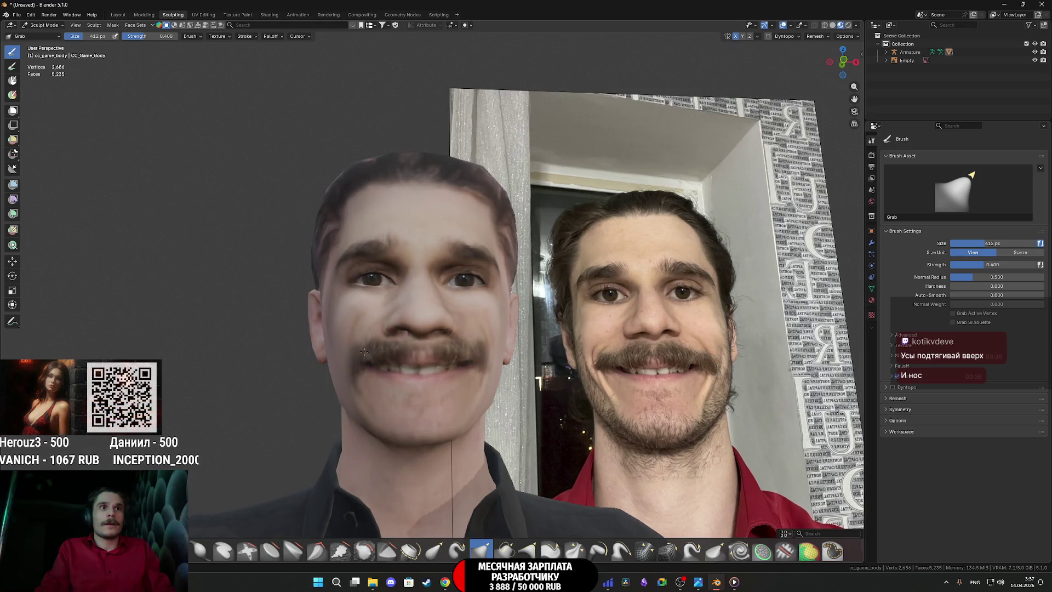
left_click_drag(364, 353, 369, 362)
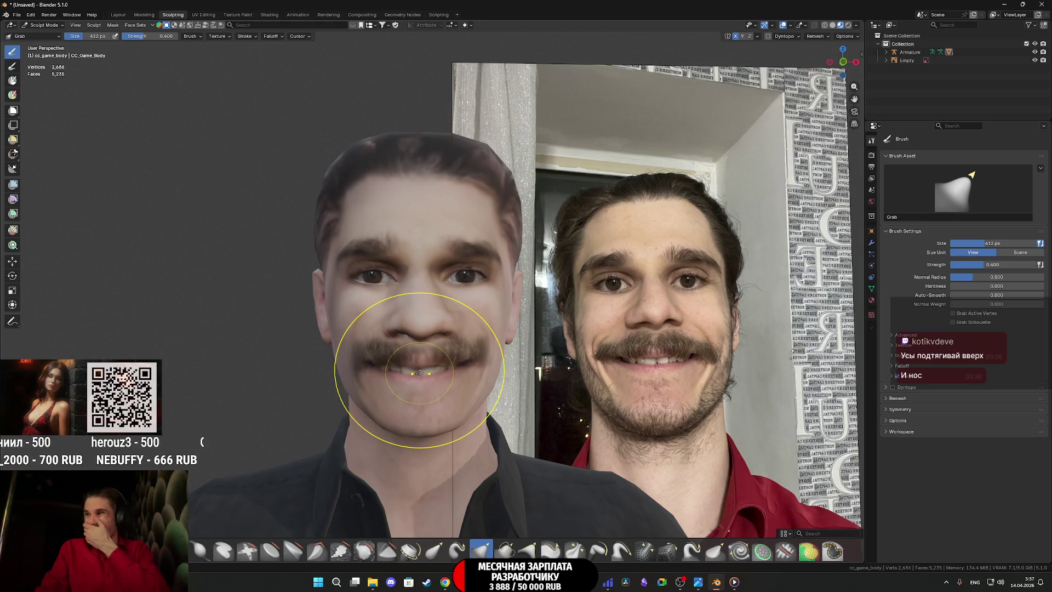
mouse_move(418, 375)
left_mouse_down()
mouse_move(378, 428)
mouse_move(430, 363)
mouse_move(434, 376)
mouse_move(425, 366)
left_mouse_up()
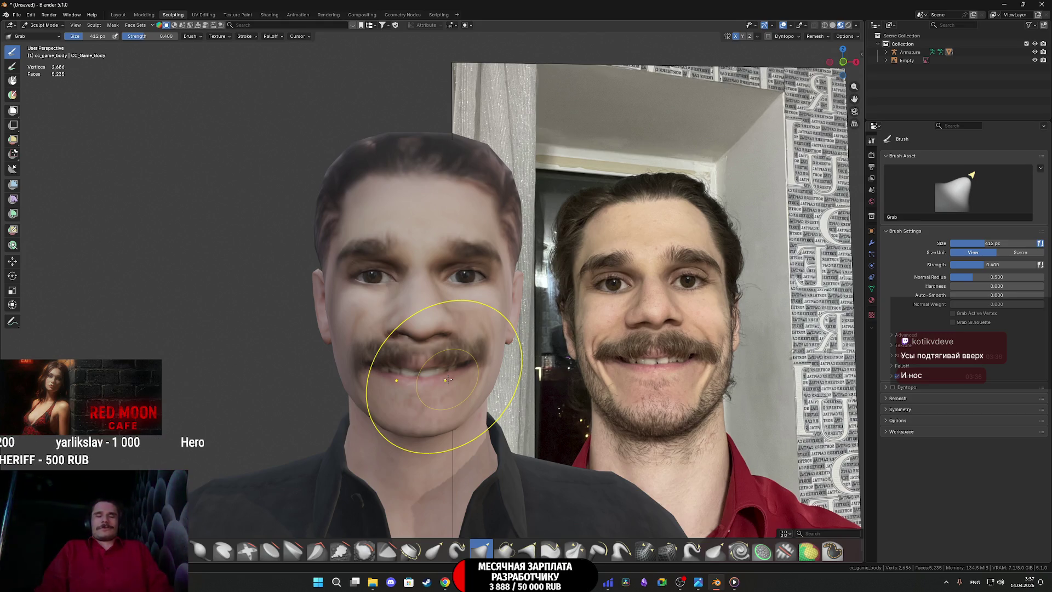
scroll(446, 381, "up", 1)
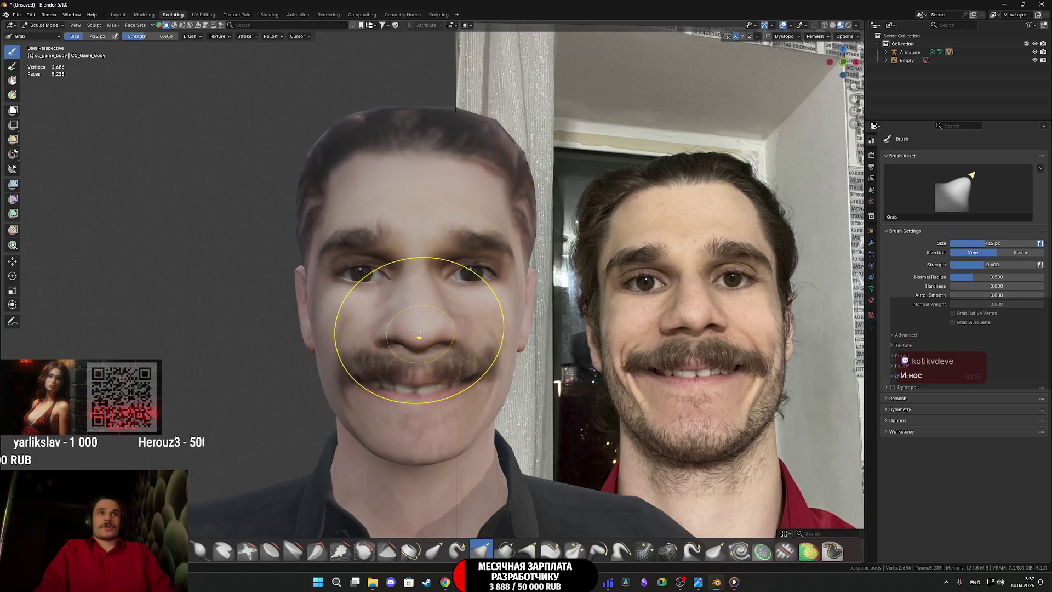
Step: Pull the mustache and upper lip down around the nose, checking the head from several angles
mouse_move(425, 359)
left_mouse_down()
mouse_move(419, 377)
mouse_move(352, 376)
mouse_move(352, 388)
mouse_move(345, 372)
left_mouse_up()
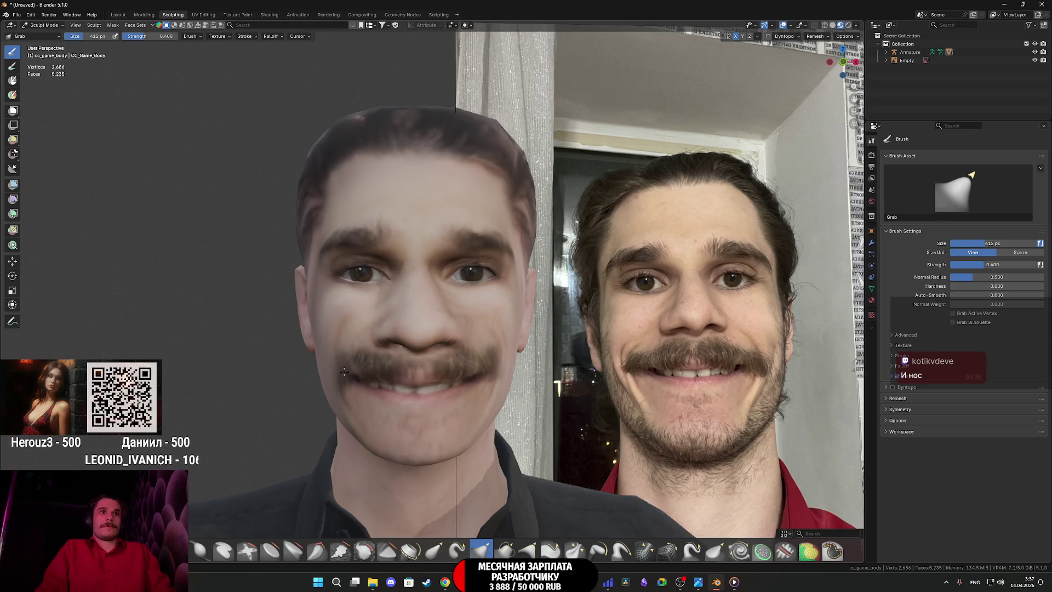
mouse_move(345, 372)
left_mouse_down()
mouse_move(444, 370)
mouse_move(417, 370)
mouse_move(389, 347)
left_mouse_up()
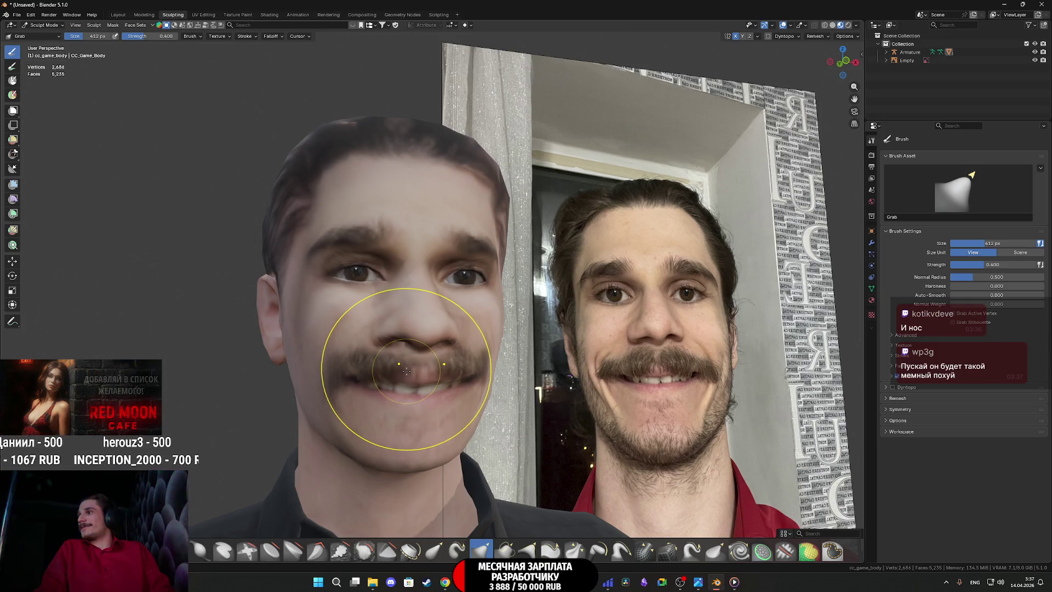
mouse_move(407, 368)
left_mouse_down()
mouse_move(378, 368)
mouse_move(398, 369)
left_mouse_up()
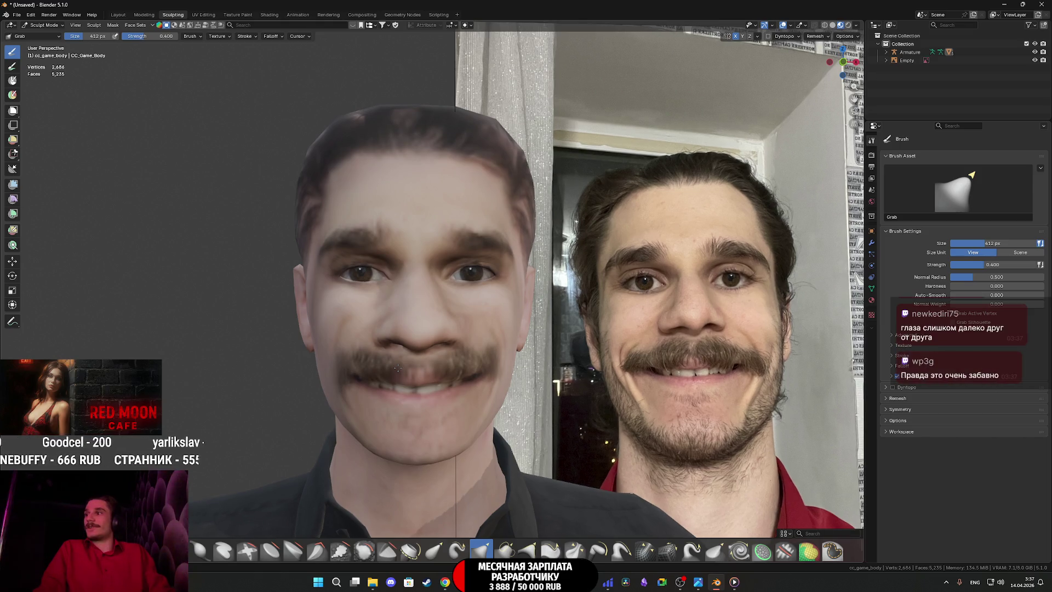
left_click_drag(398, 368, 394, 364)
left_click_drag(393, 267, 408, 275)
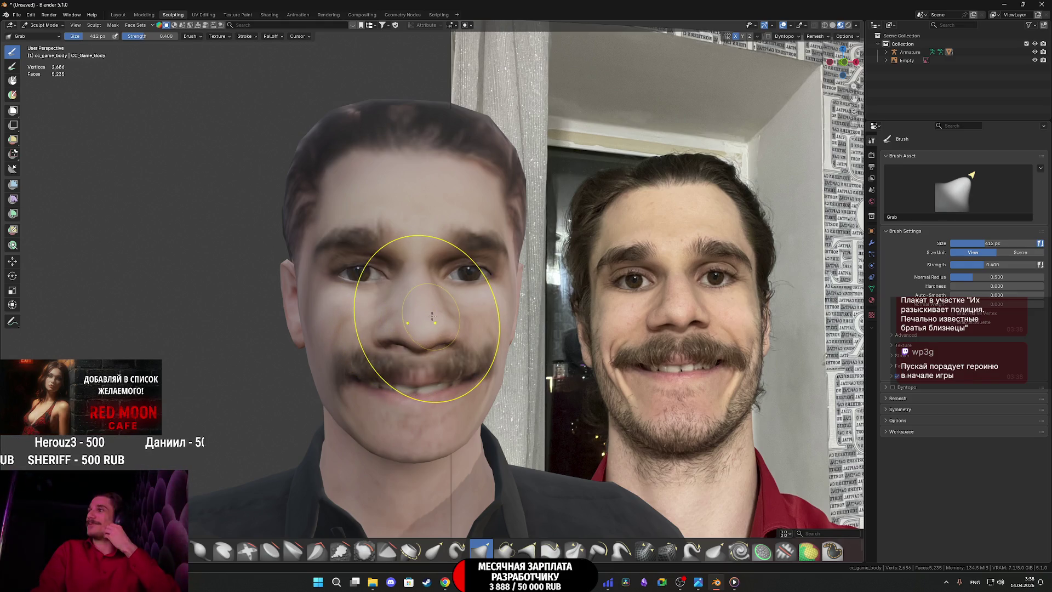
mouse_move(491, 328)
left_mouse_down()
mouse_move(454, 329)
mouse_move(542, 323)
mouse_move(619, 338)
mouse_move(531, 337)
left_mouse_up()
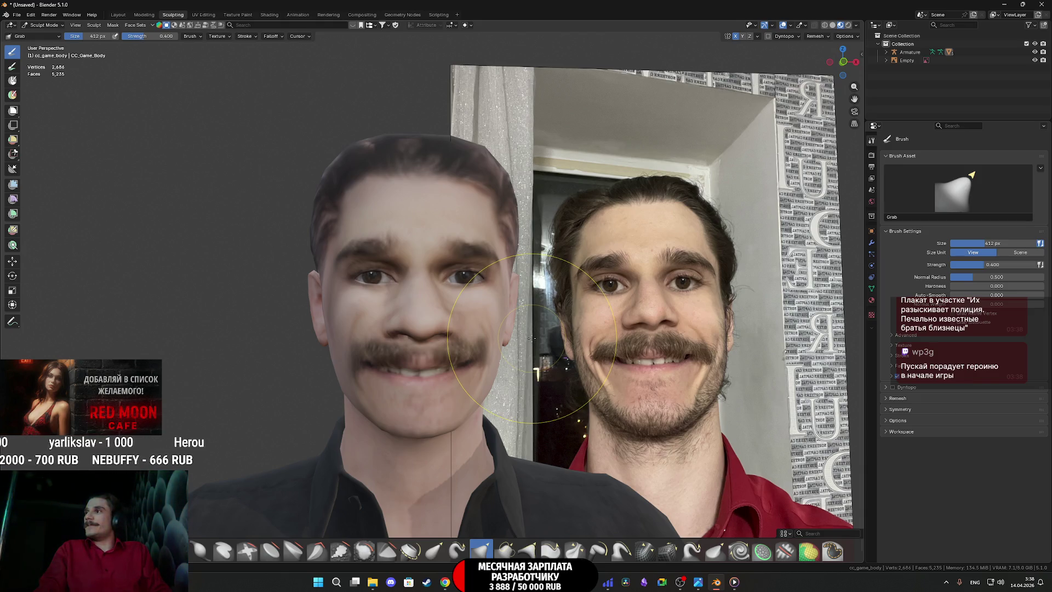
scroll(532, 338, "up", 1)
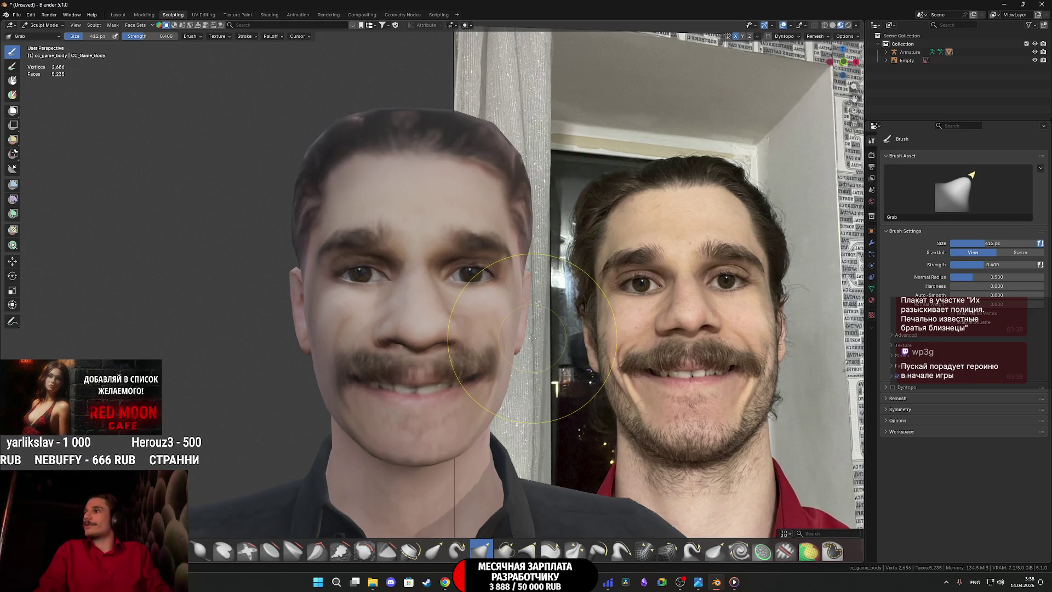
mouse_move(531, 335)
left_mouse_down()
mouse_move(495, 346)
mouse_move(543, 346)
mouse_move(484, 347)
mouse_move(532, 349)
mouse_move(505, 346)
left_mouse_up()
scroll(483, 347, "down", 1)
scroll(545, 351, "down", 1)
scroll(504, 346, "up", 1)
scroll(504, 346, "up", 1)
scroll(504, 346, "down", 1)
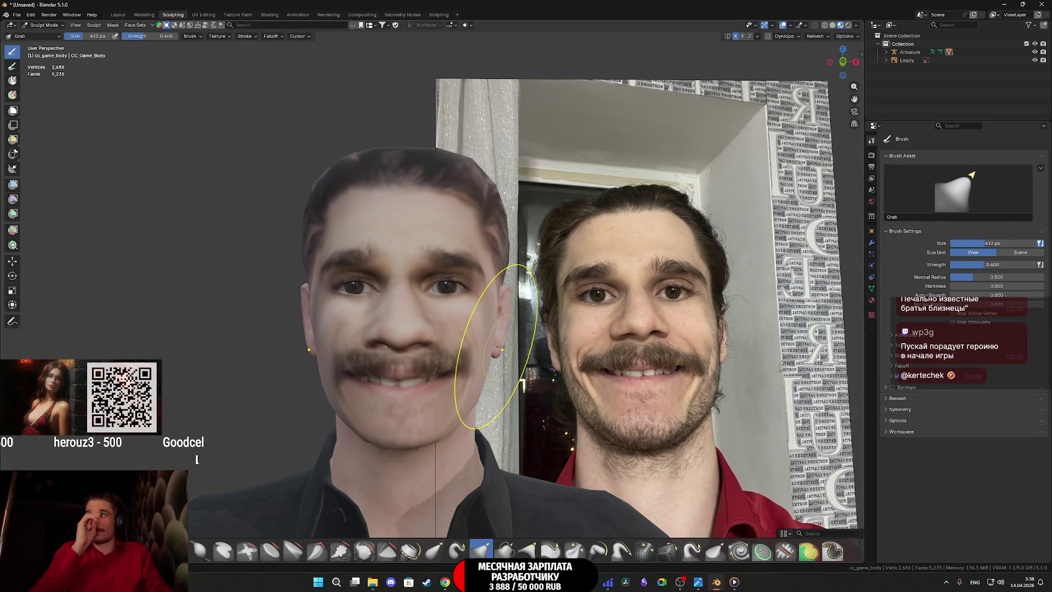
scroll(439, 334, "up", 1)
scroll(444, 333, "down", 2)
scroll(450, 334, "up", 1)
mouse_move(454, 335)
left_mouse_down()
mouse_move(439, 337)
mouse_move(474, 339)
left_mouse_up()
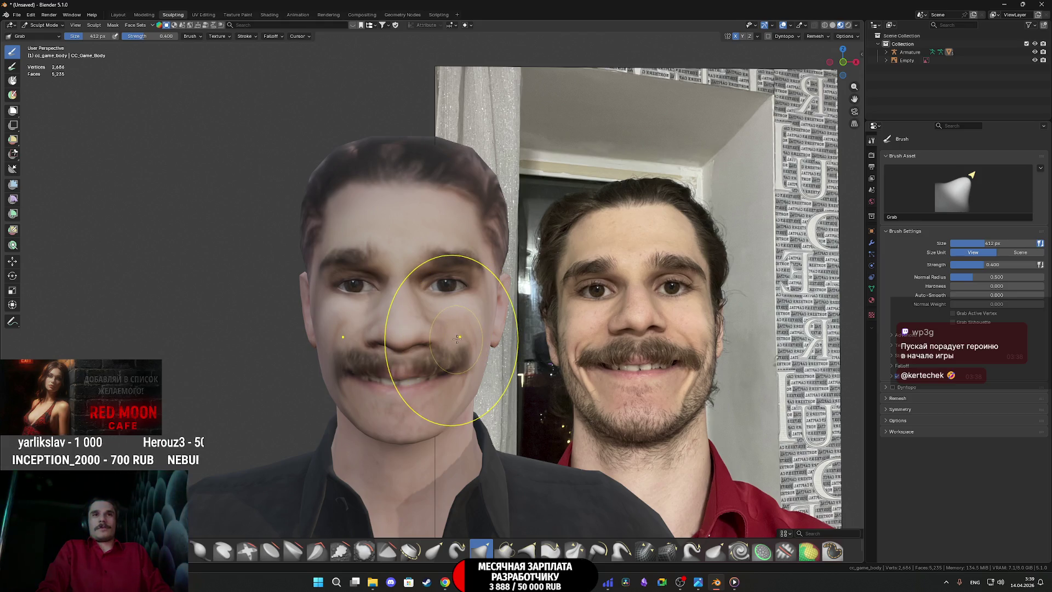
scroll(470, 329, "up", 1)
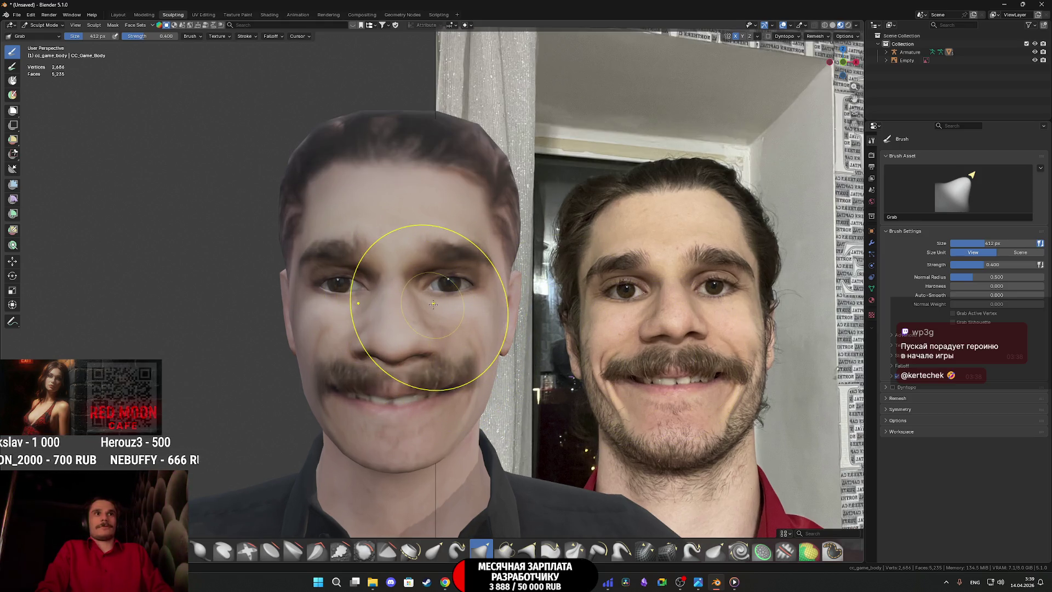
scroll(471, 316, "down", 2)
scroll(441, 299, "down", 1)
left_click_drag(440, 299, 436, 300)
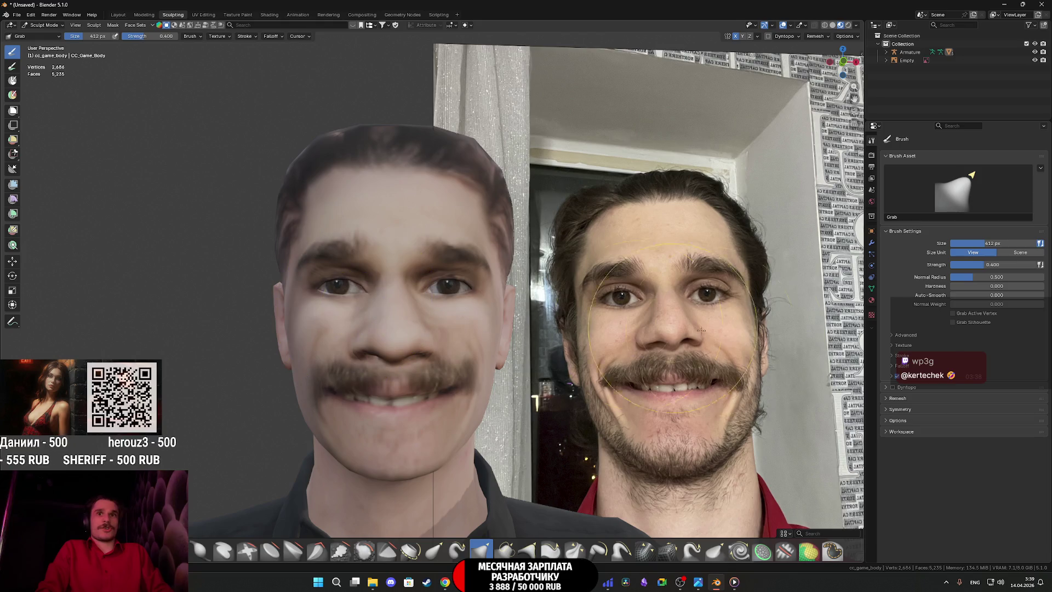
left_click(668, 550)
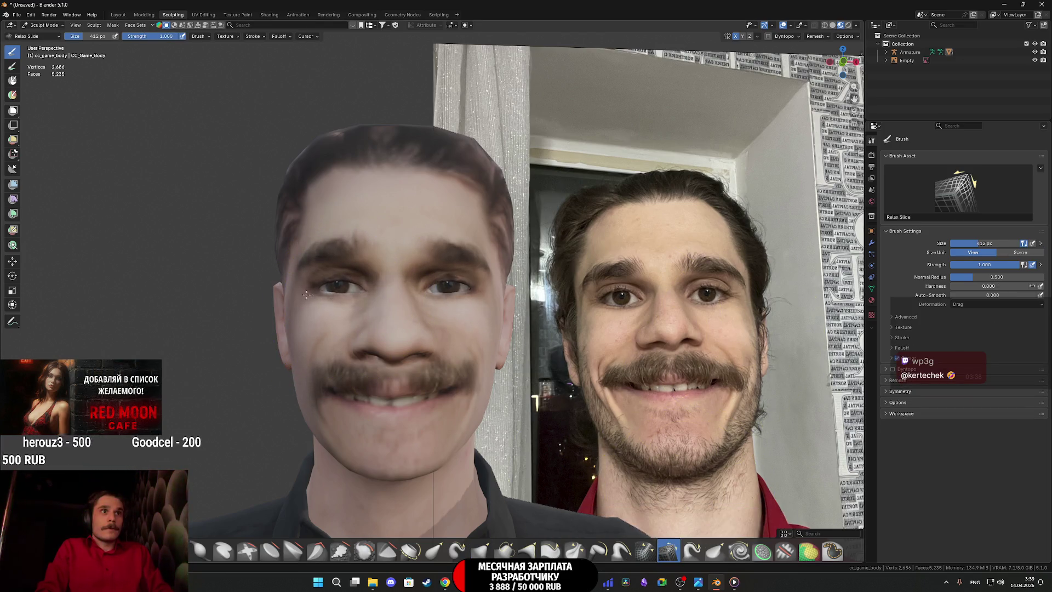
Step: Try Relax Slide and Pinch/Magnify strokes on the eye area, undoing both
mouse_move(422, 296)
left_mouse_down()
mouse_move(328, 278)
mouse_move(343, 282)
mouse_move(315, 281)
mouse_move(317, 295)
left_mouse_up()
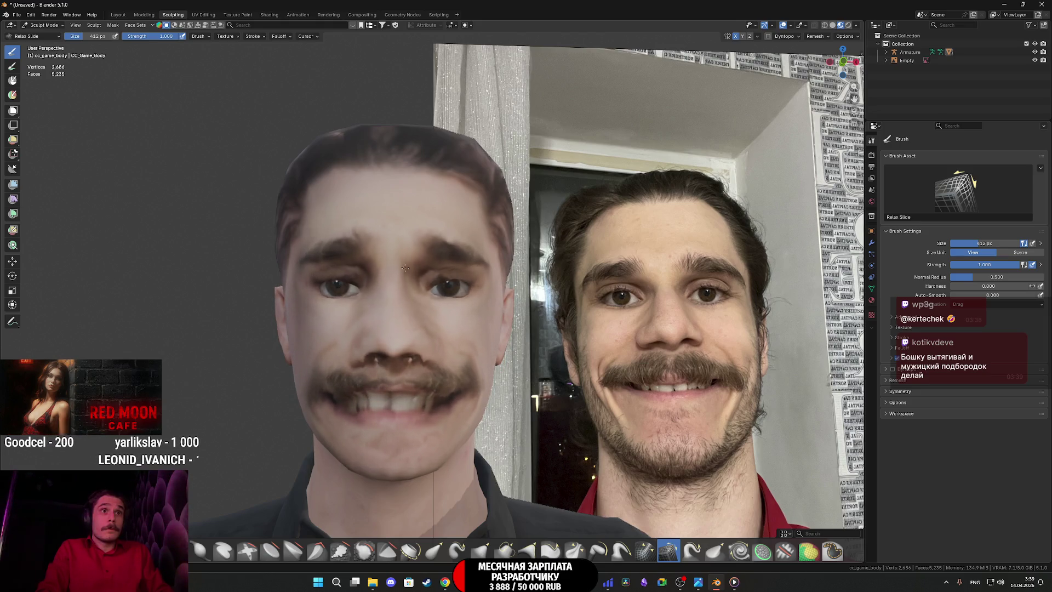
key("ctrl+z")
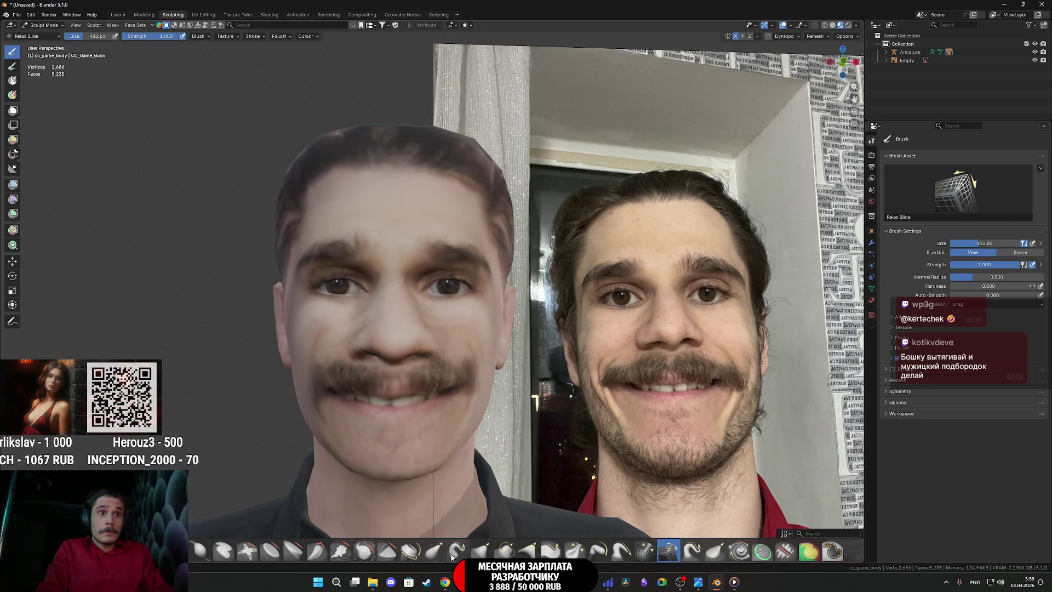
left_click(575, 553)
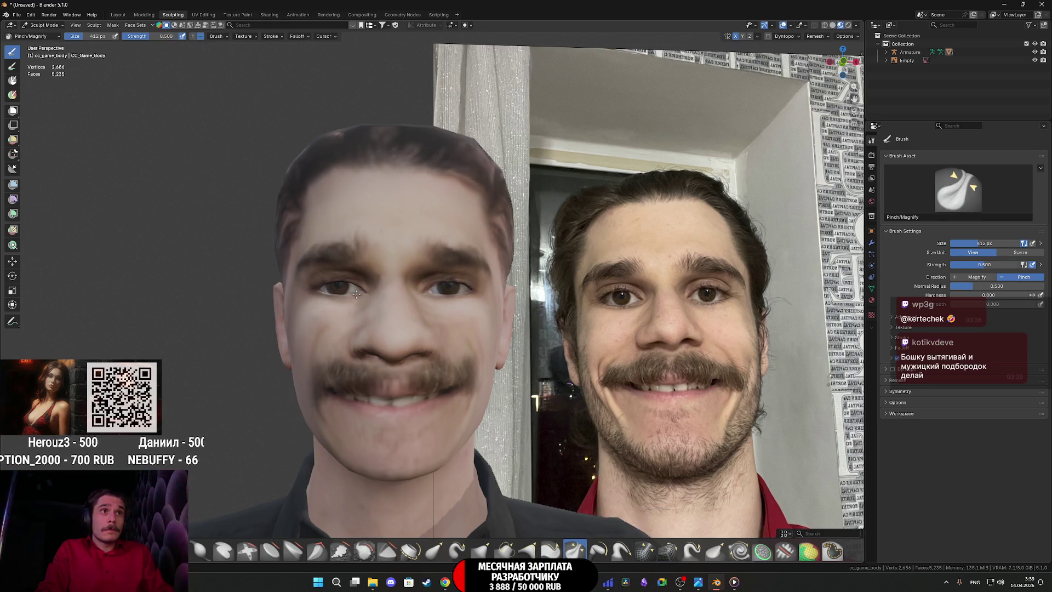
mouse_move(383, 291)
left_mouse_down()
mouse_move(345, 306)
mouse_move(369, 311)
mouse_move(339, 299)
left_mouse_up()
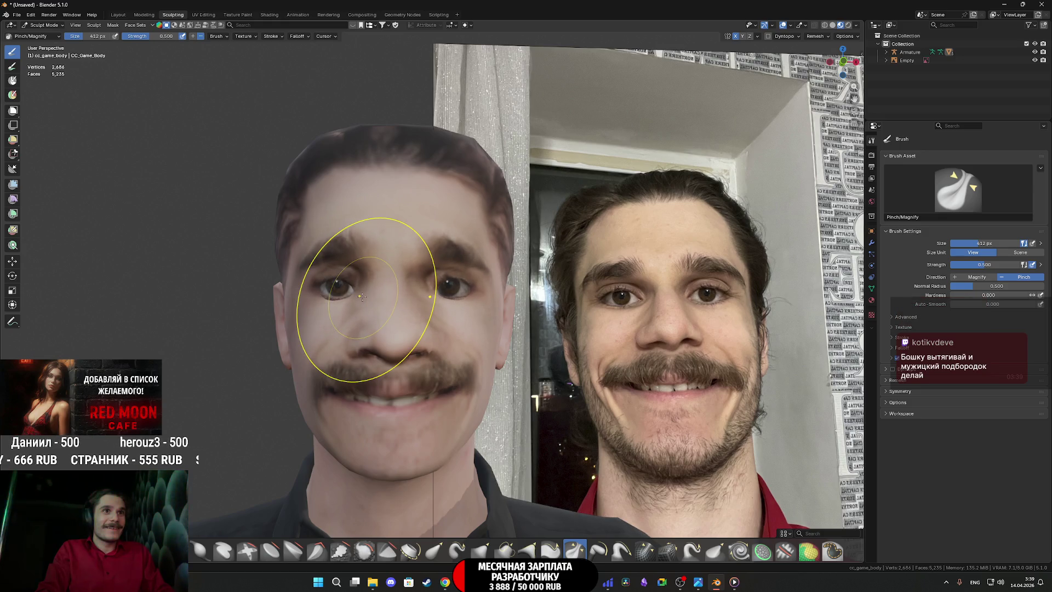
key("ctrl+z")
key("ctrl+z")
key("ctrl+z")
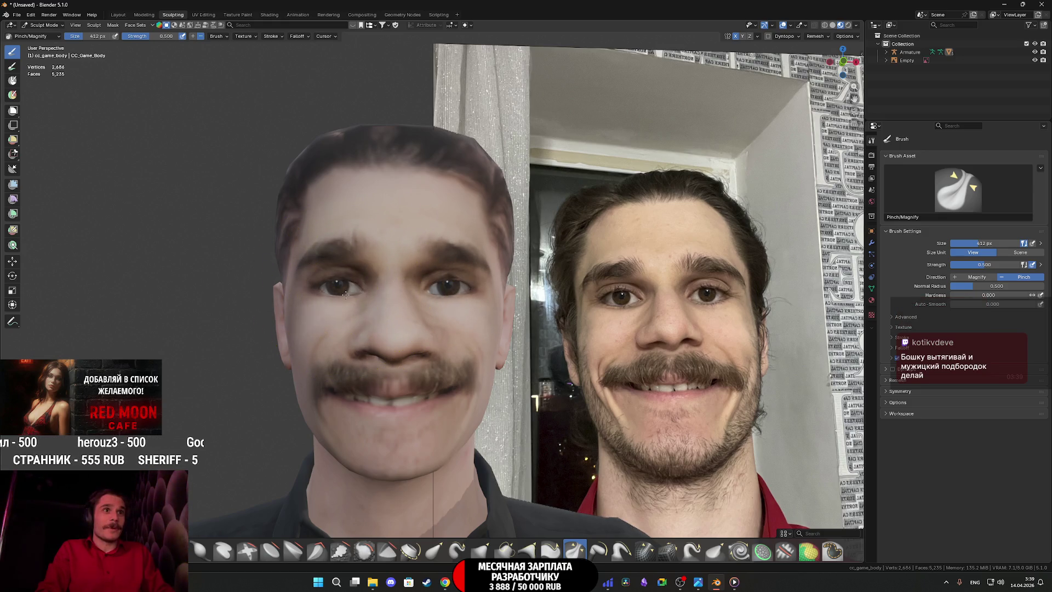
Step: Orbit to a three-quarter view of the head and switch to the Grab 2D brush
scroll(340, 296, "up", 2)
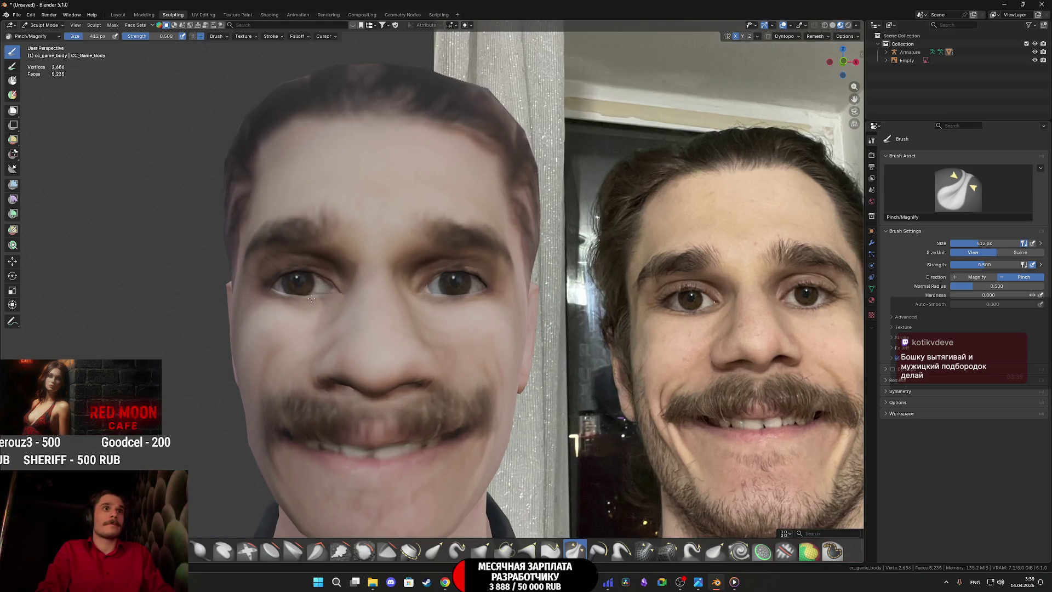
scroll(306, 299, "down", 2)
mouse_move(364, 341)
left_mouse_down()
mouse_move(351, 335)
mouse_move(406, 329)
left_mouse_up()
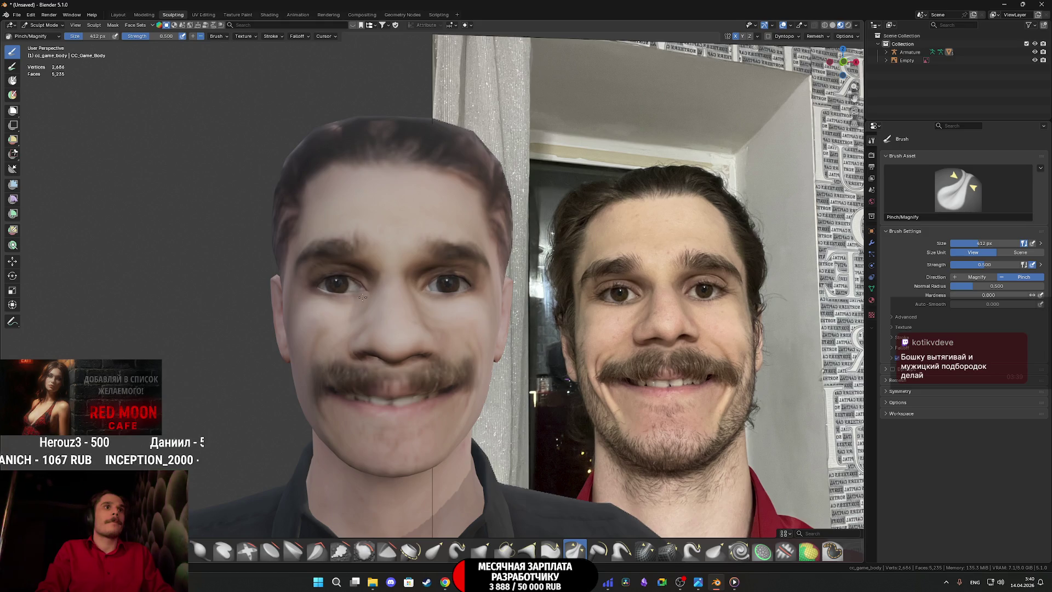
mouse_move(446, 351)
left_mouse_down()
mouse_move(464, 350)
mouse_move(520, 415)
mouse_move(469, 376)
left_mouse_up()
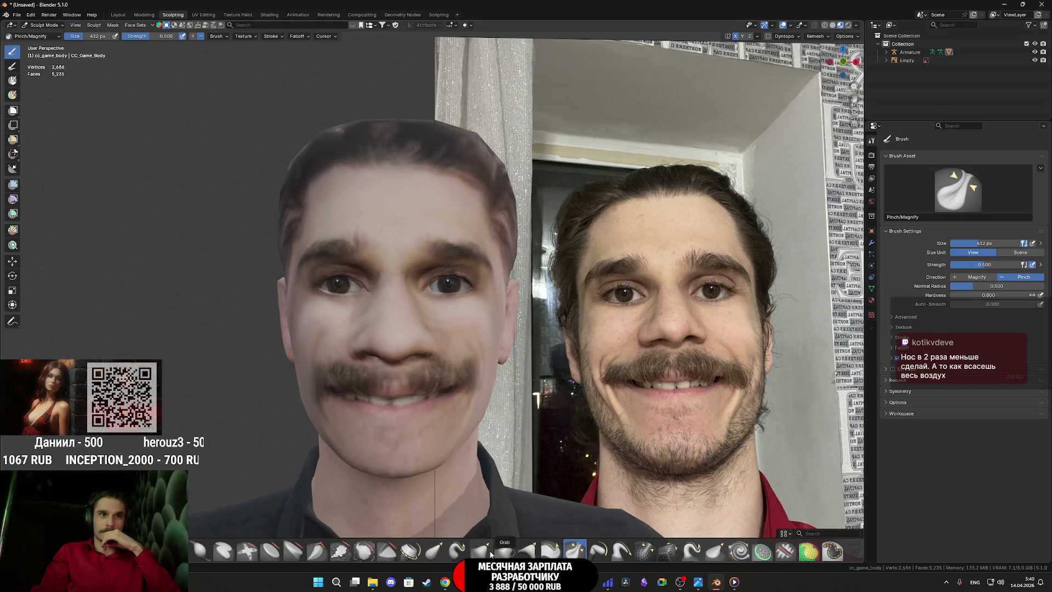
left_click(506, 552)
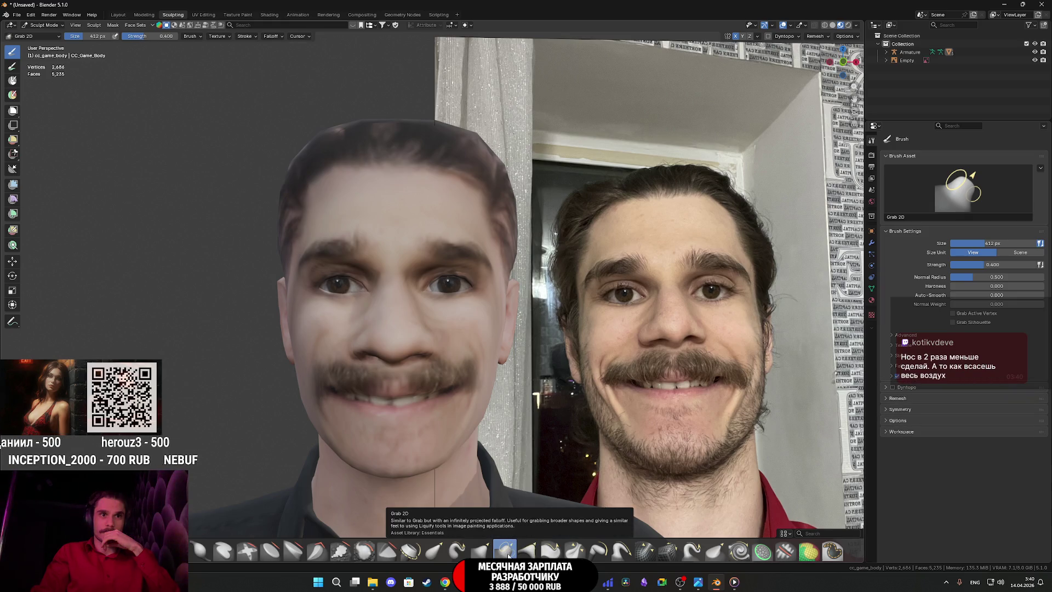
Step: Switch to the Grab brush and orbit to view the head at an angle
left_click(481, 550)
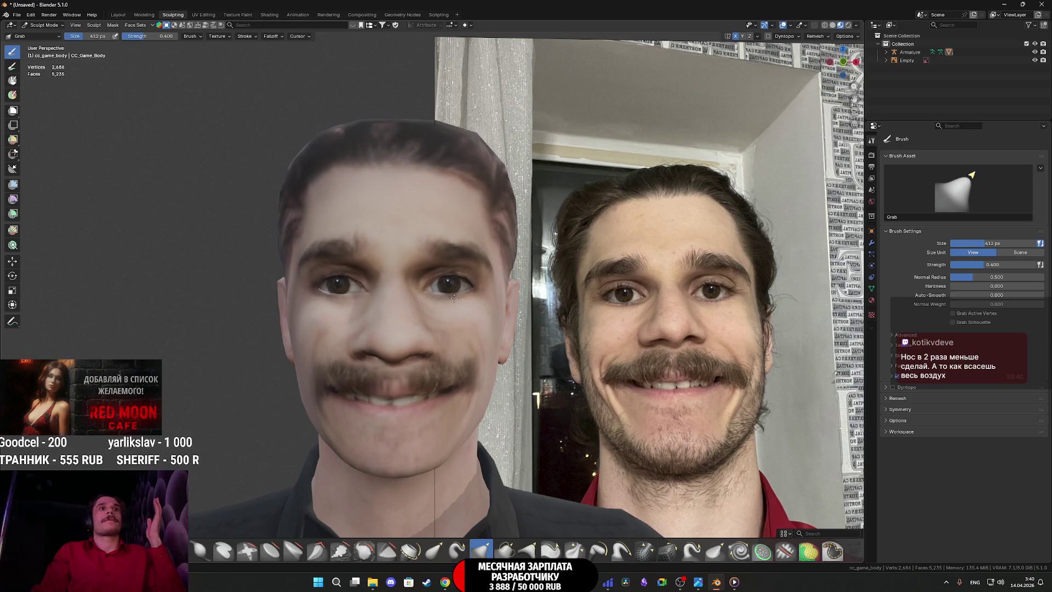
scroll(446, 317, "down", 2)
mouse_move(454, 329)
left_mouse_down()
mouse_move(463, 377)
mouse_move(488, 372)
left_mouse_up()
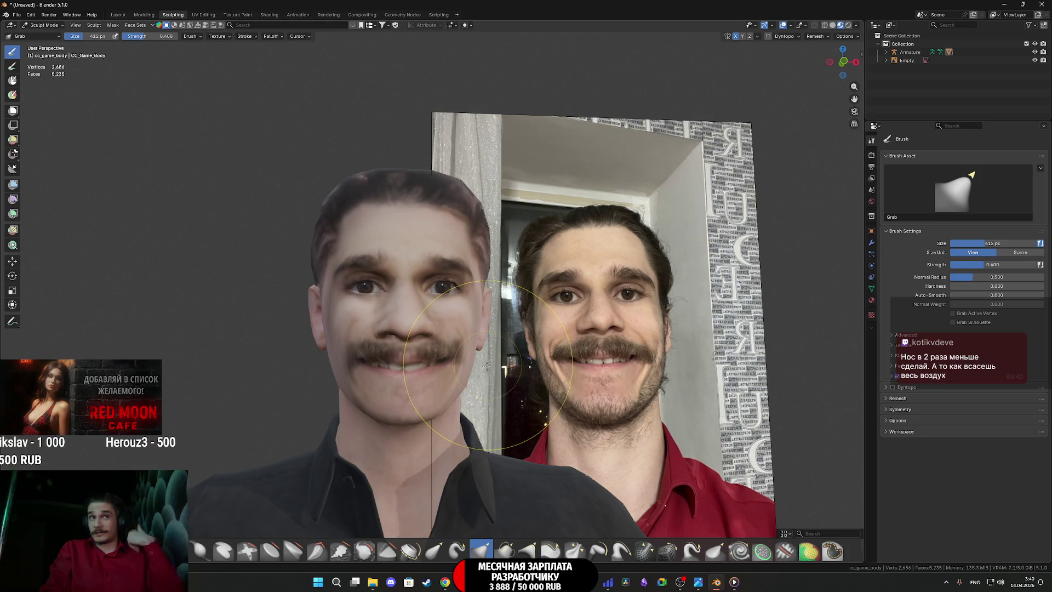
left_click_drag(442, 376, 435, 331)
scroll(435, 332, "up", 3)
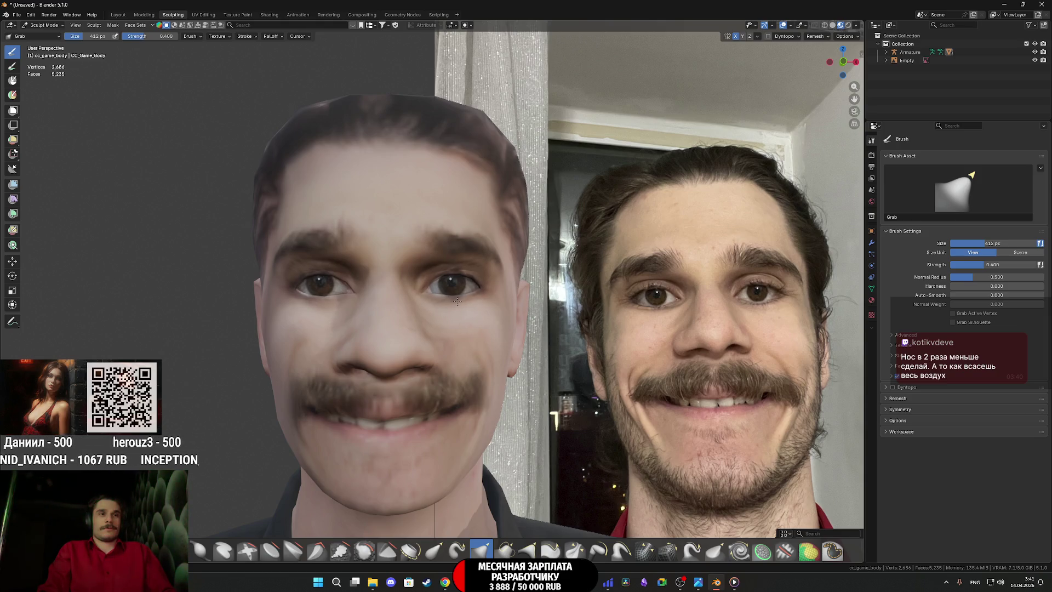
scroll(457, 301, "down", 2)
mouse_move(470, 307)
left_mouse_down()
mouse_move(520, 344)
mouse_move(647, 341)
mouse_move(552, 343)
left_mouse_up()
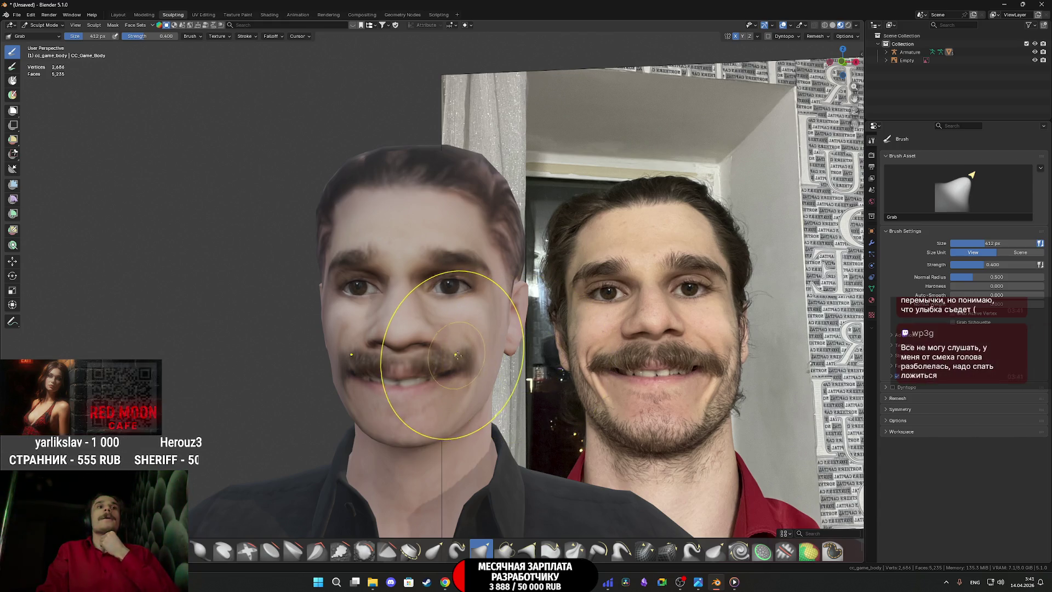
Step: Try reshaping the mouth and mustache, undo it, and orbit to the left side profile
mouse_move(468, 364)
left_mouse_down()
mouse_move(481, 371)
mouse_move(460, 373)
left_mouse_up()
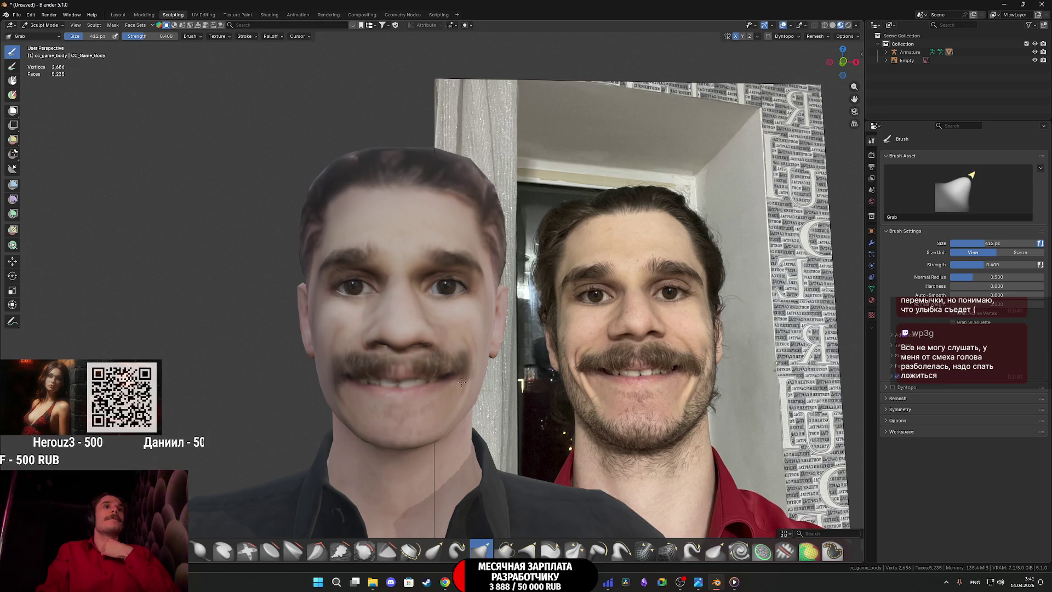
mouse_move(513, 383)
left_mouse_down()
mouse_move(538, 389)
mouse_move(465, 367)
left_mouse_up()
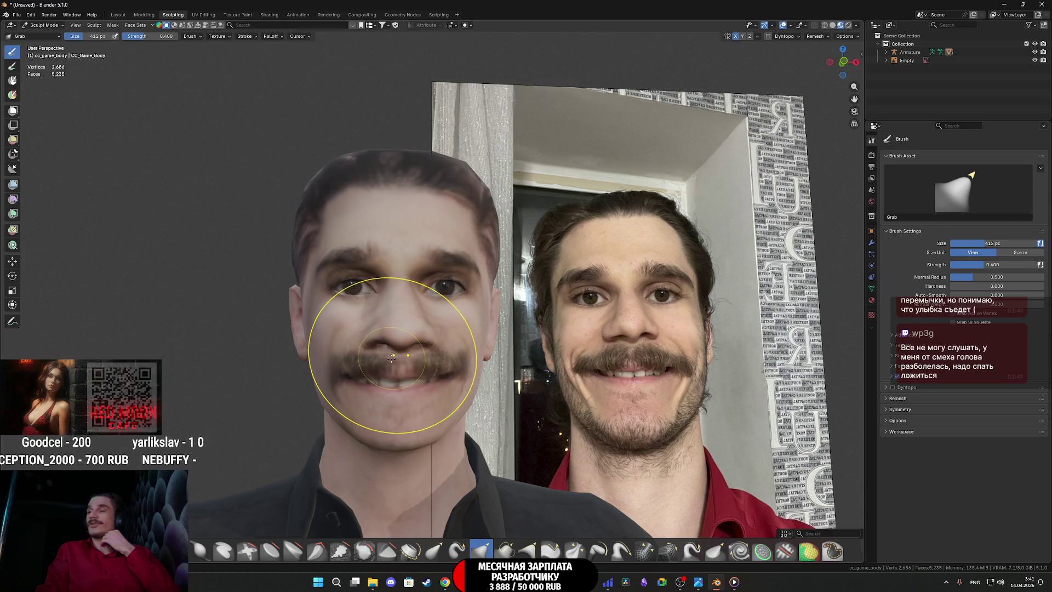
key("ctrl+z")
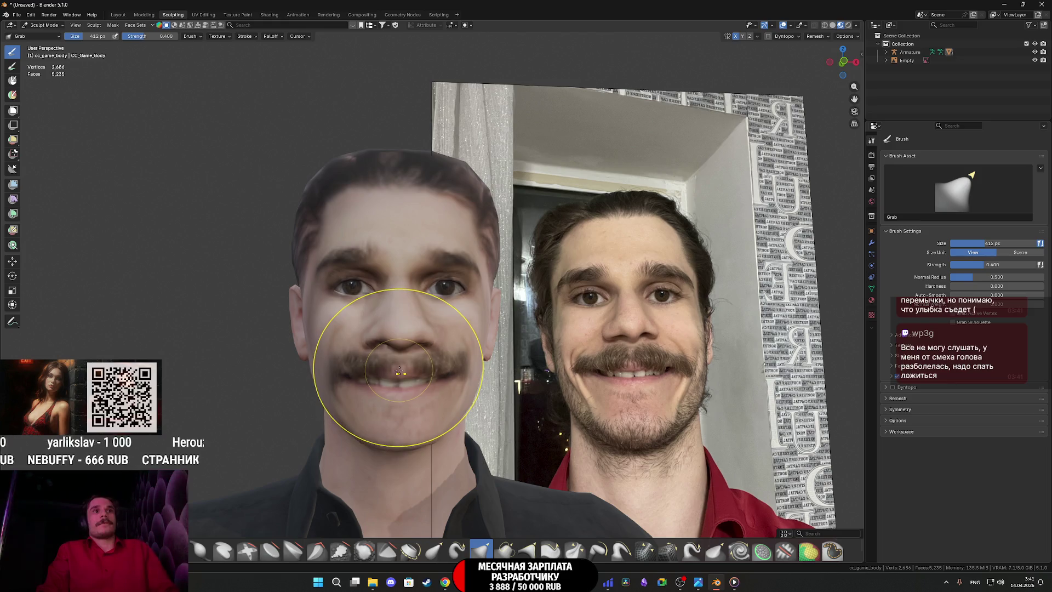
mouse_move(418, 374)
left_mouse_down()
mouse_move(428, 373)
mouse_move(384, 376)
mouse_move(373, 365)
mouse_move(483, 353)
mouse_move(407, 363)
left_mouse_up()
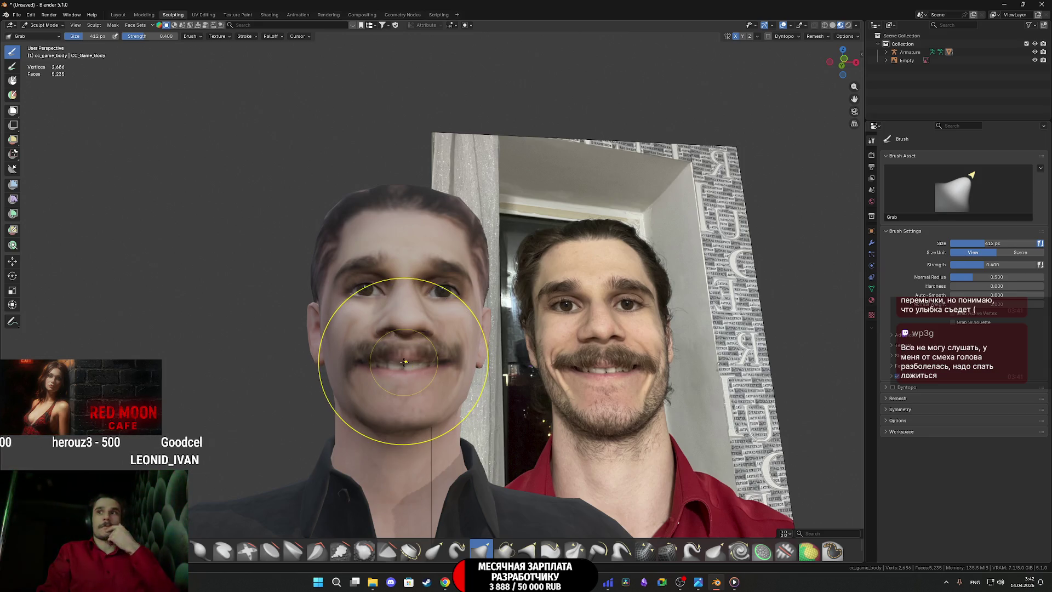
mouse_move(404, 362)
left_mouse_down()
mouse_move(498, 364)
mouse_move(408, 366)
mouse_move(409, 375)
left_mouse_up()
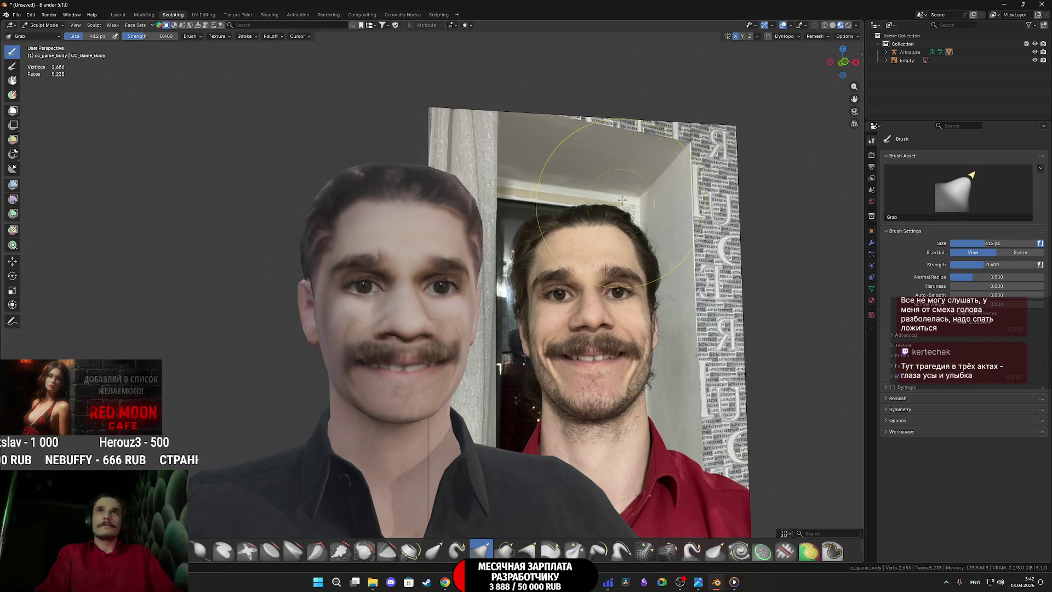
key("z")
left_click(597, 270)
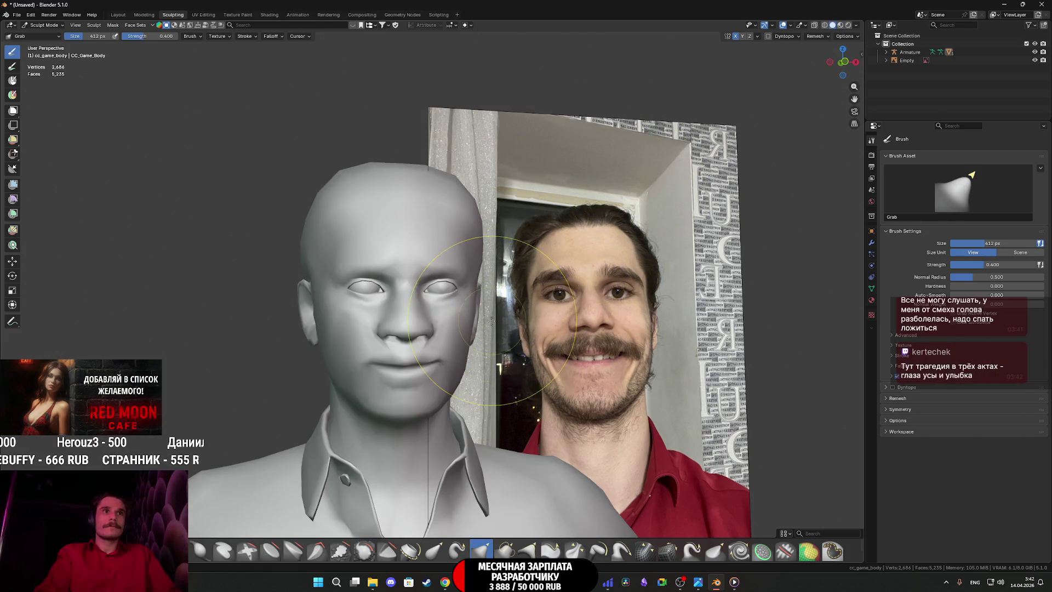
key("z")
left_click(496, 356)
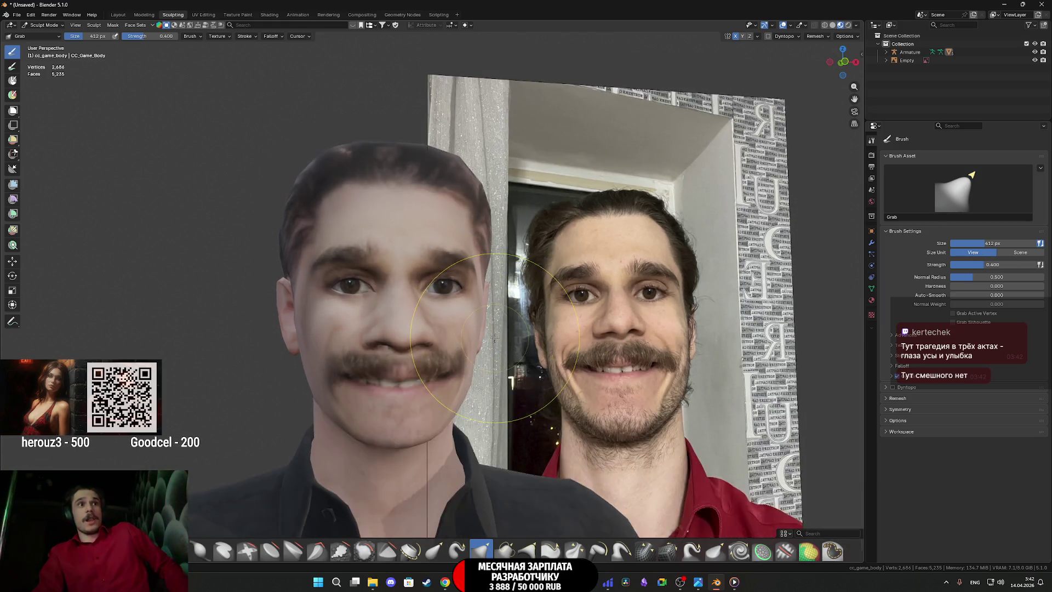
mouse_move(468, 323)
left_mouse_down()
mouse_move(516, 334)
mouse_move(497, 342)
left_mouse_up()
scroll(510, 336, "up", 3)
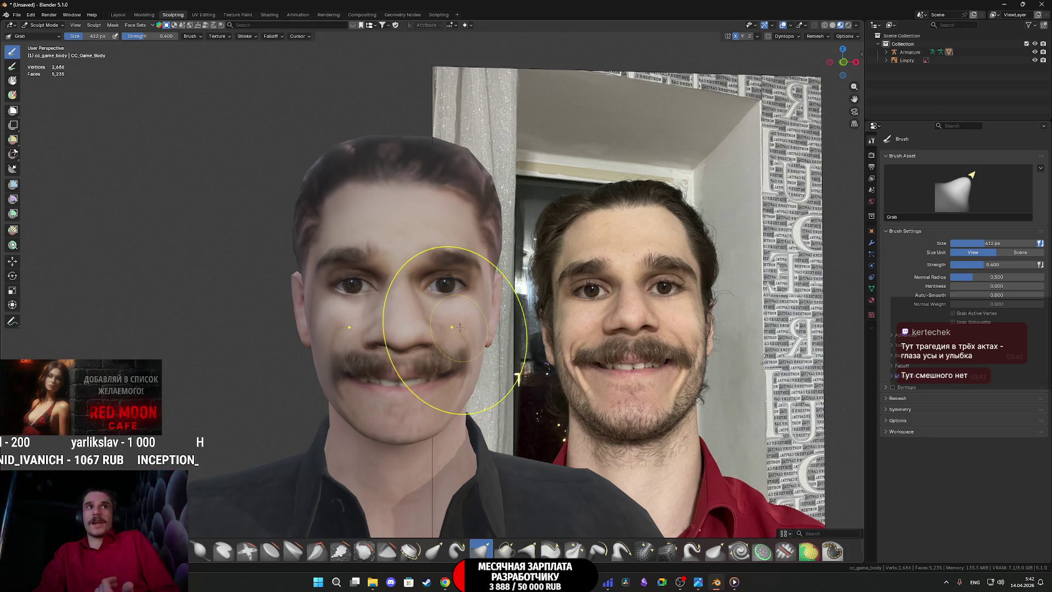
scroll(480, 326, "down", 1)
mouse_move(480, 325)
left_mouse_down()
mouse_move(433, 326)
mouse_move(488, 327)
left_mouse_up()
scroll(489, 327, "up", 1)
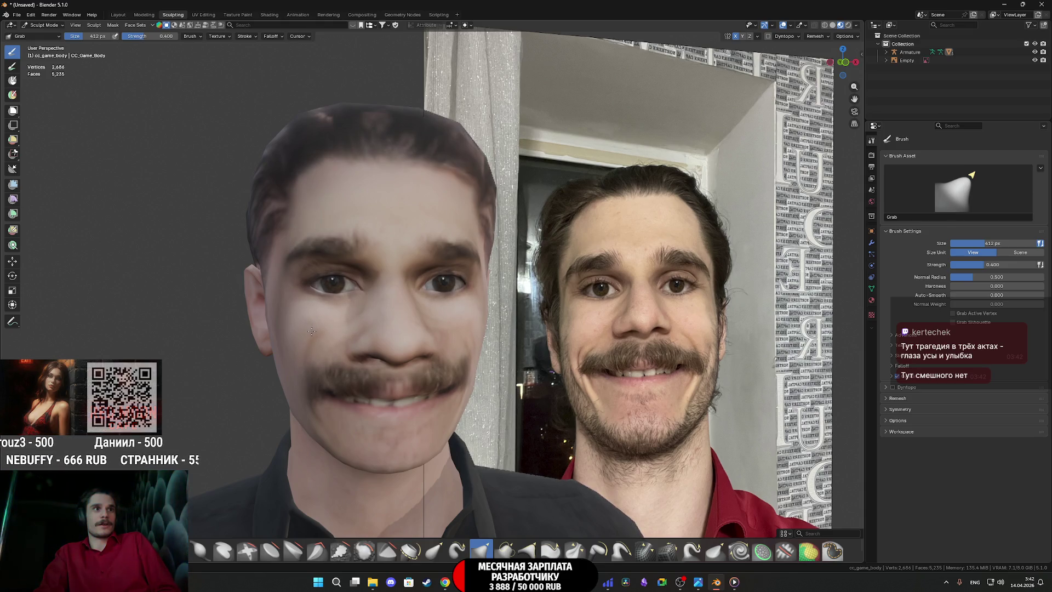
left_click_drag(311, 330, 340, 318)
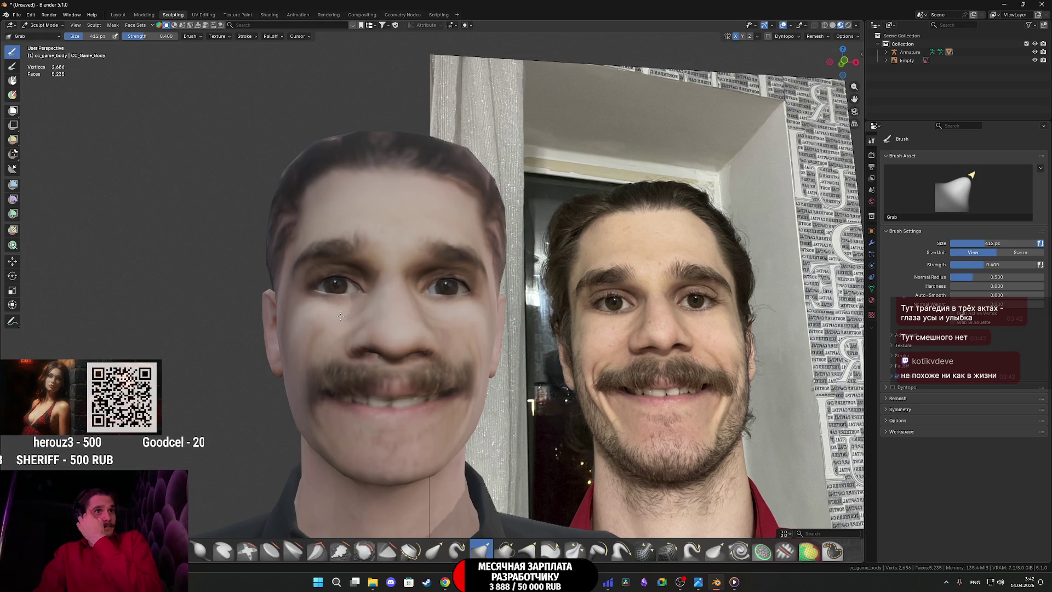
mouse_move(347, 333)
left_mouse_down()
mouse_move(349, 323)
mouse_move(352, 336)
left_mouse_up()
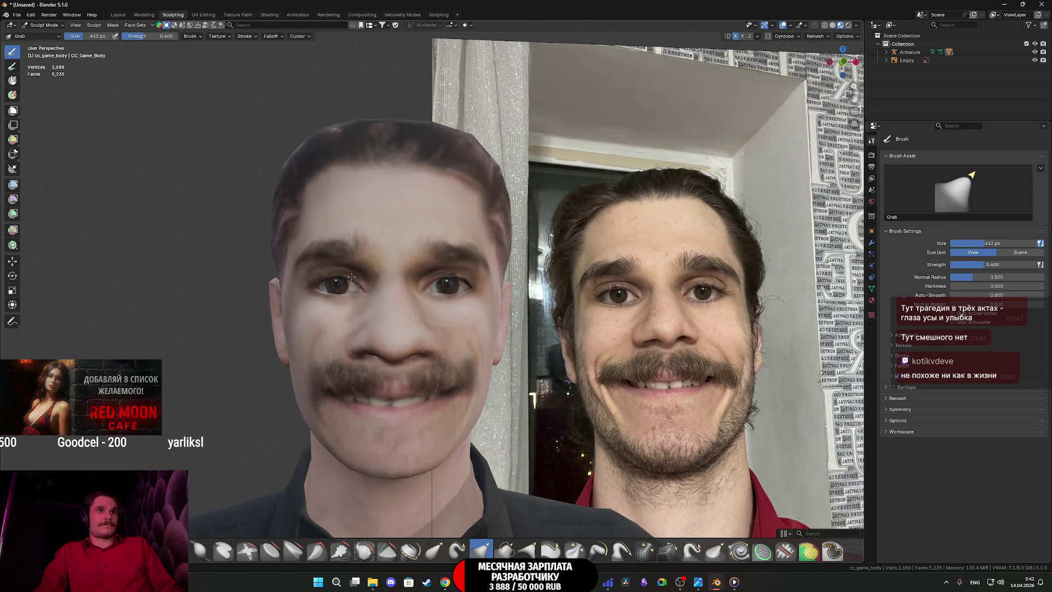
left_click_drag(350, 275, 362, 280)
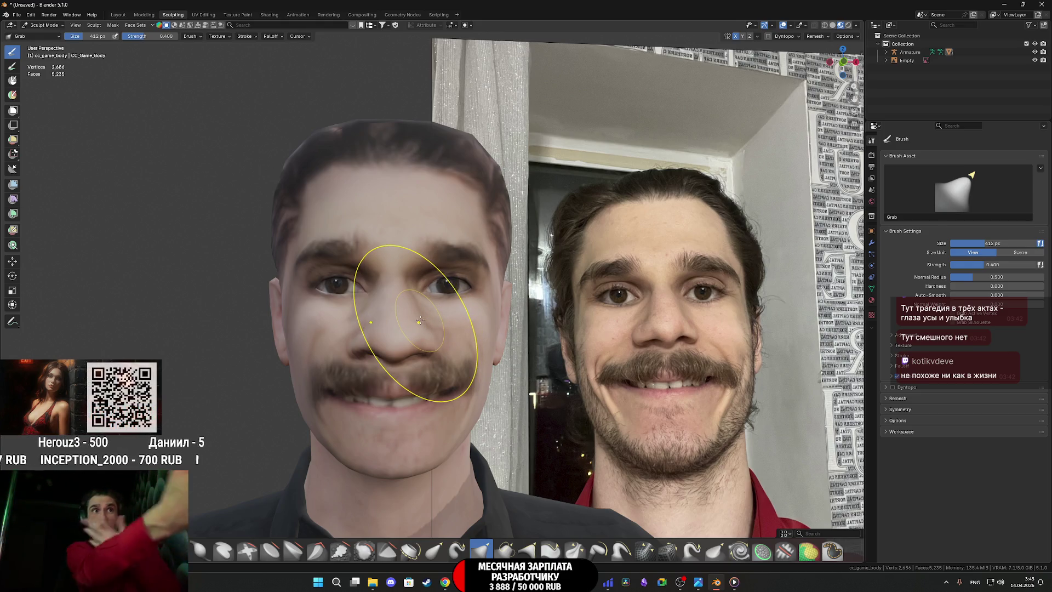
scroll(419, 321, "down", 3)
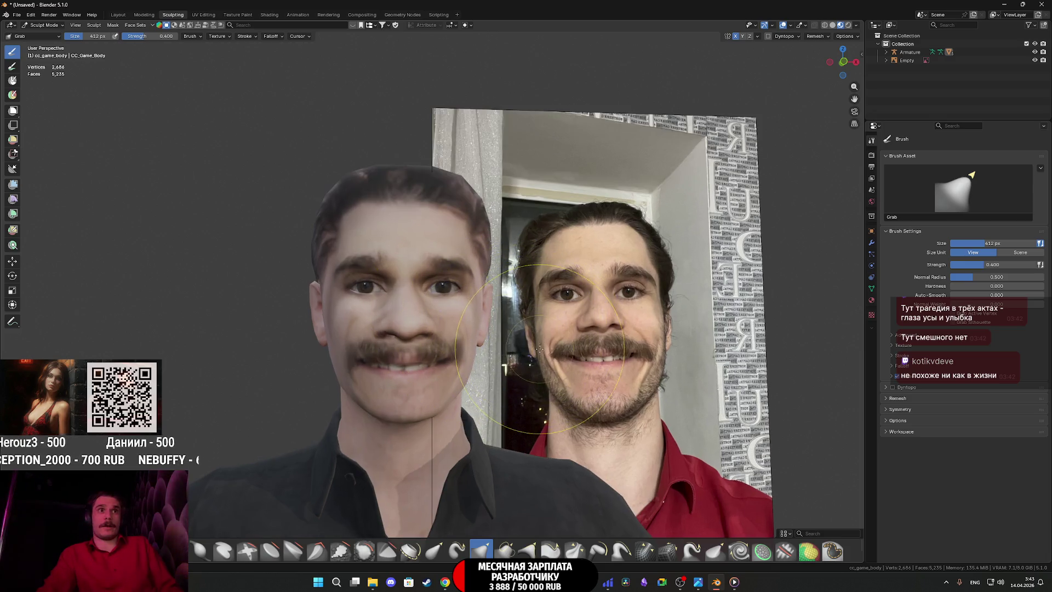
scroll(557, 355, "up", 5)
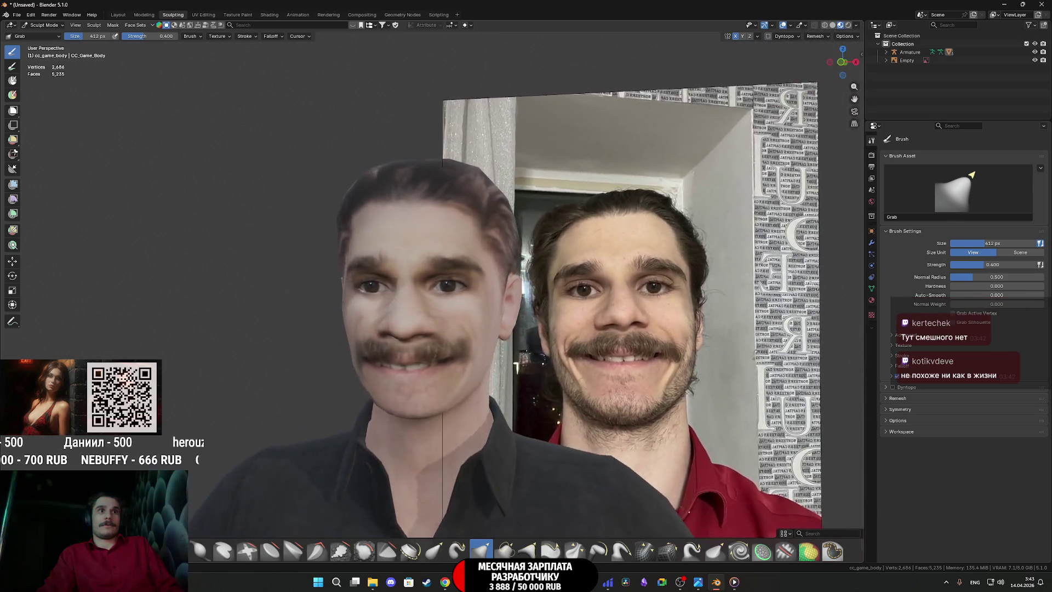
scroll(478, 354, "down", 5)
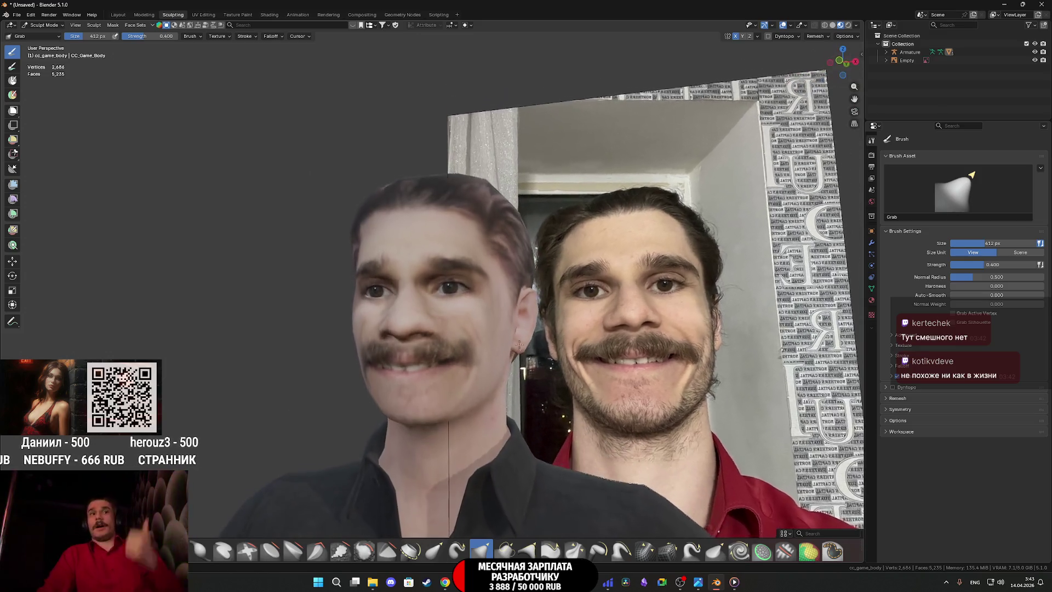
scroll(570, 344, "up", 5)
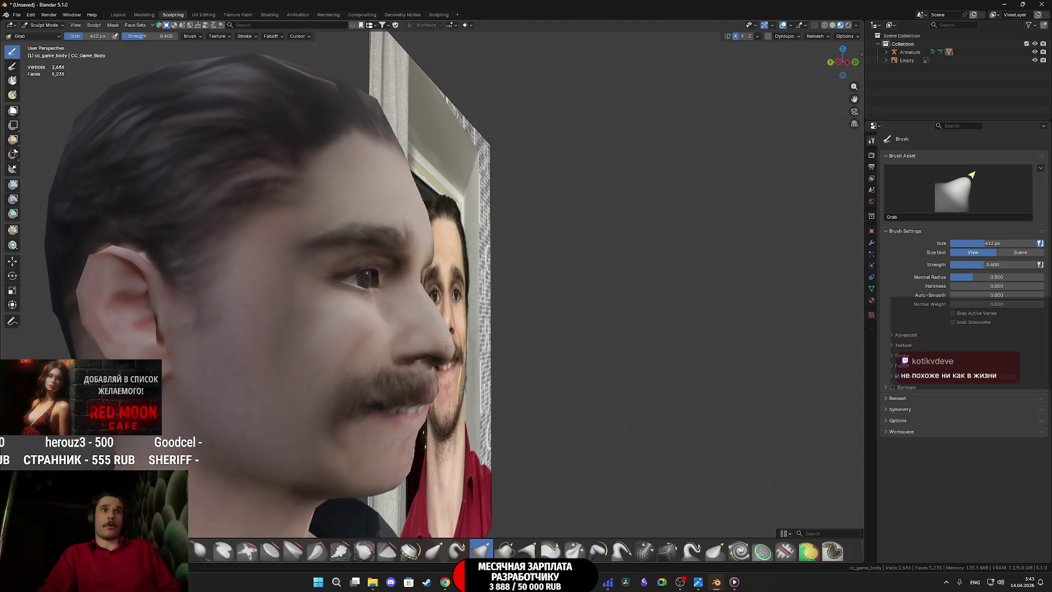
scroll(511, 346, "left", 5)
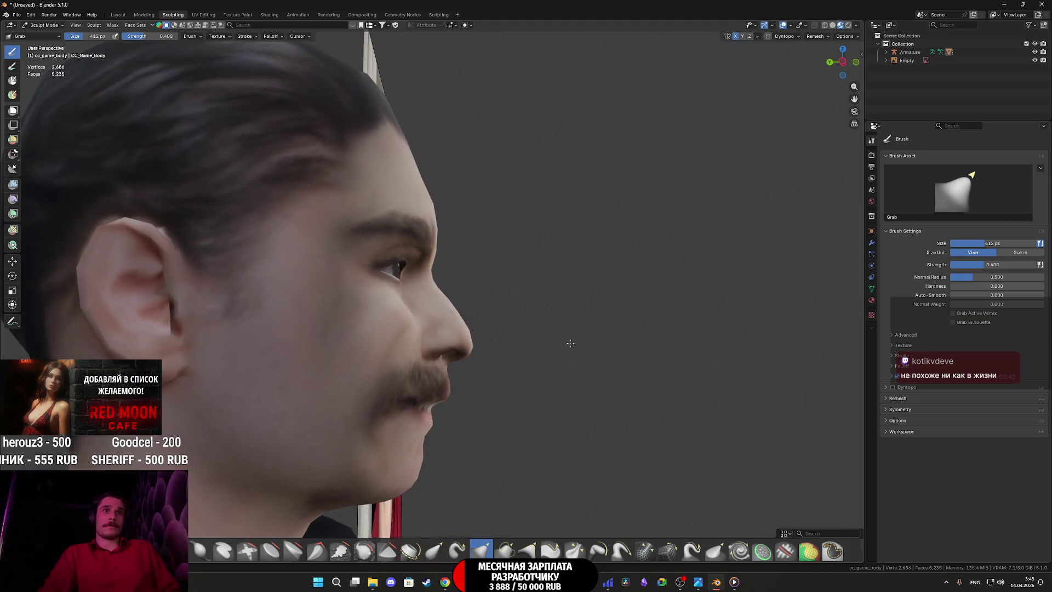
scroll(460, 345, "left", 3)
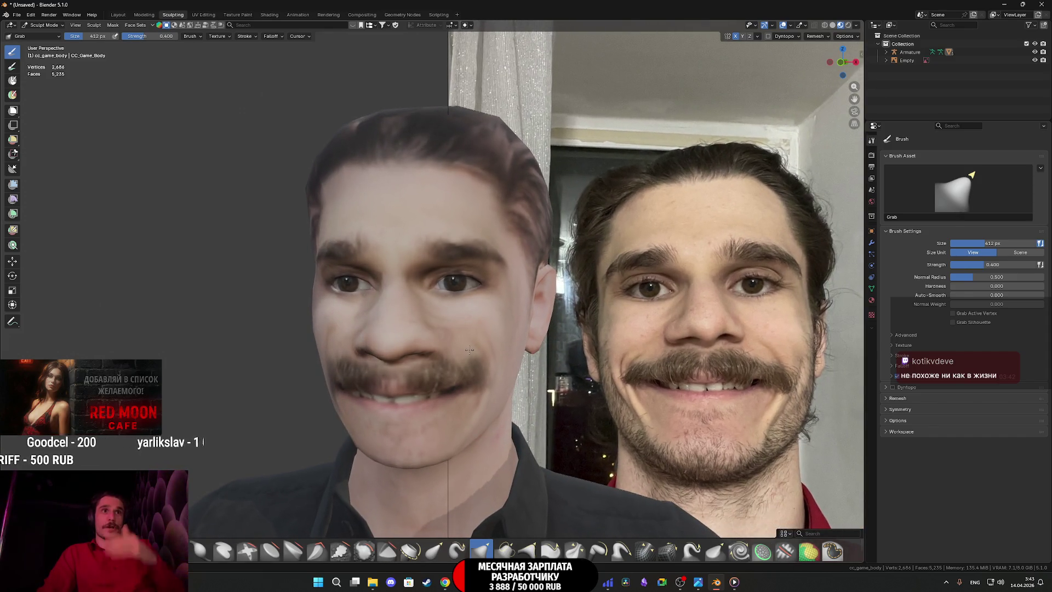
scroll(470, 348, "left", 2)
scroll(471, 348, "down", 2)
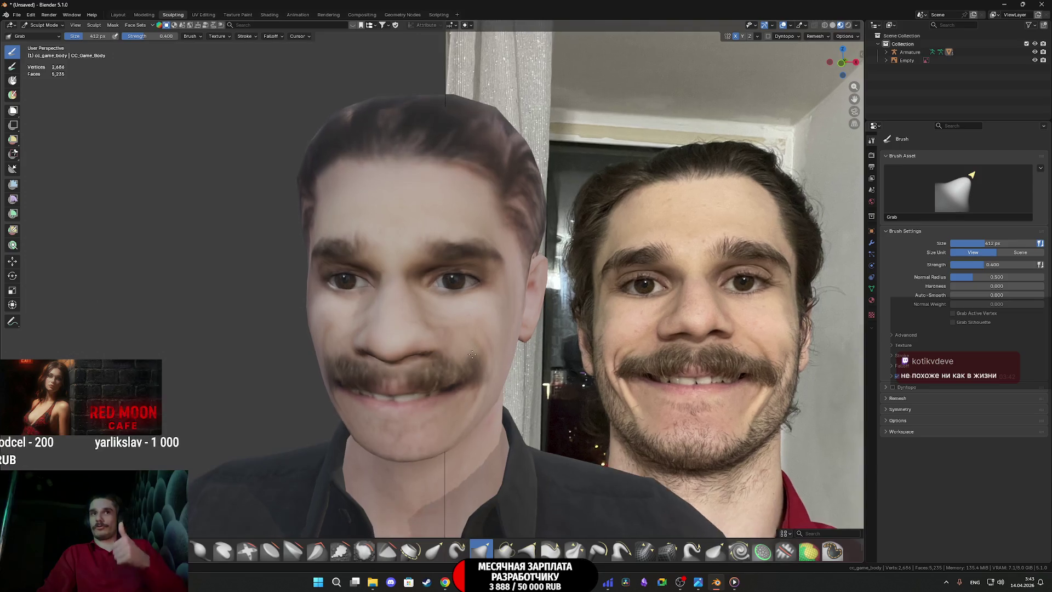
scroll(472, 354, "up", 2)
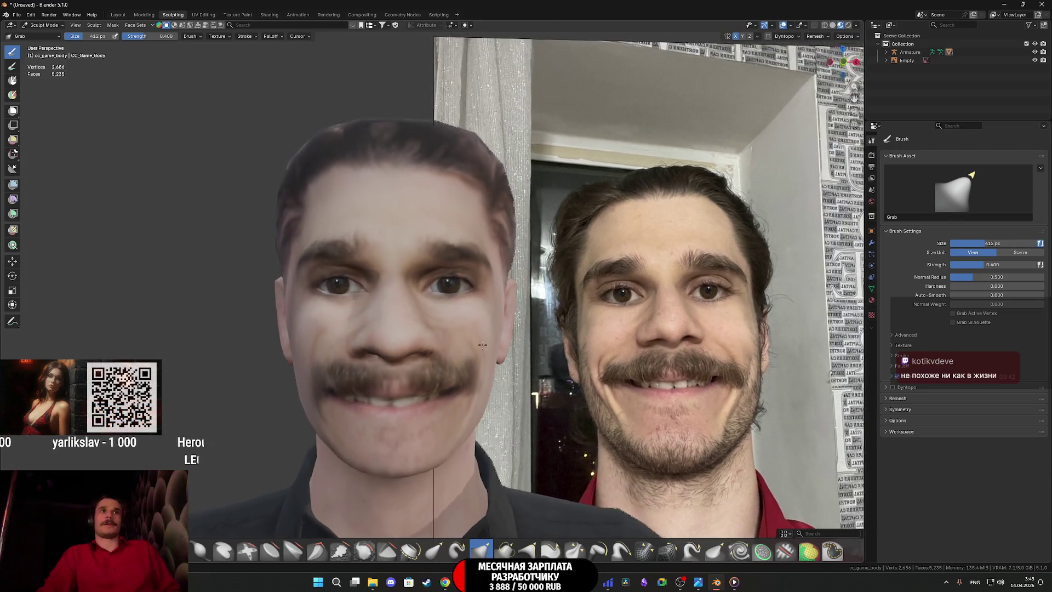
scroll(483, 343, "down", 2)
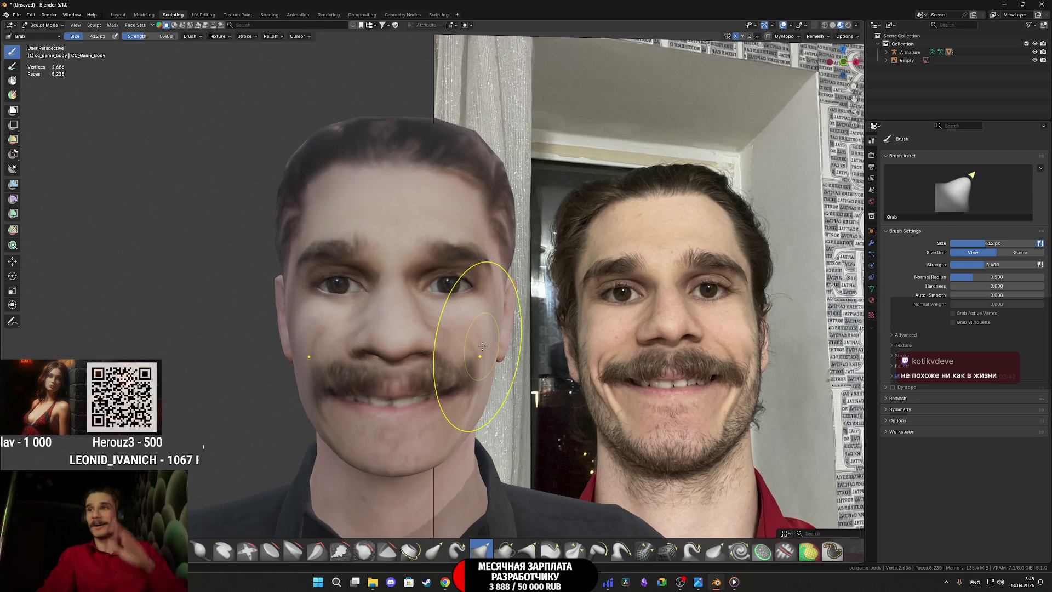
scroll(482, 346, "up", 1)
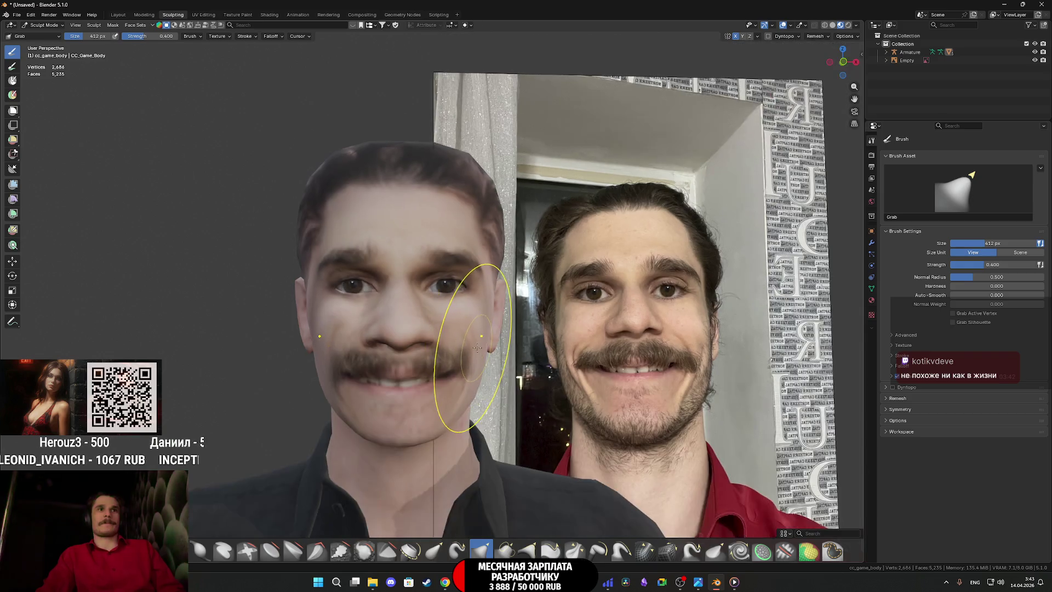
mouse_move(479, 346)
left_mouse_down()
mouse_move(430, 350)
mouse_move(445, 353)
left_mouse_up()
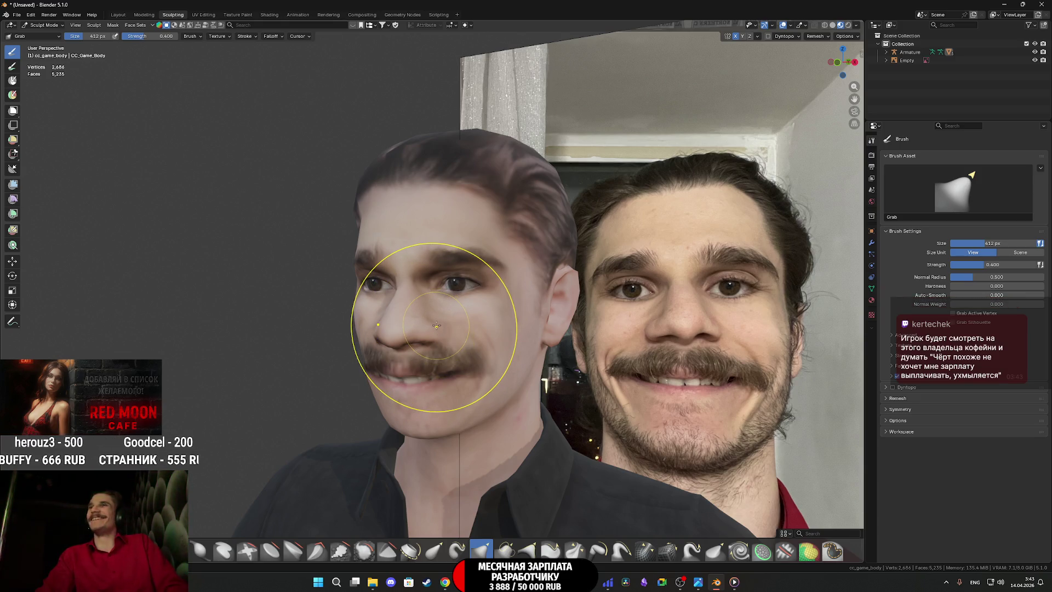
scroll(471, 318, "down", 3)
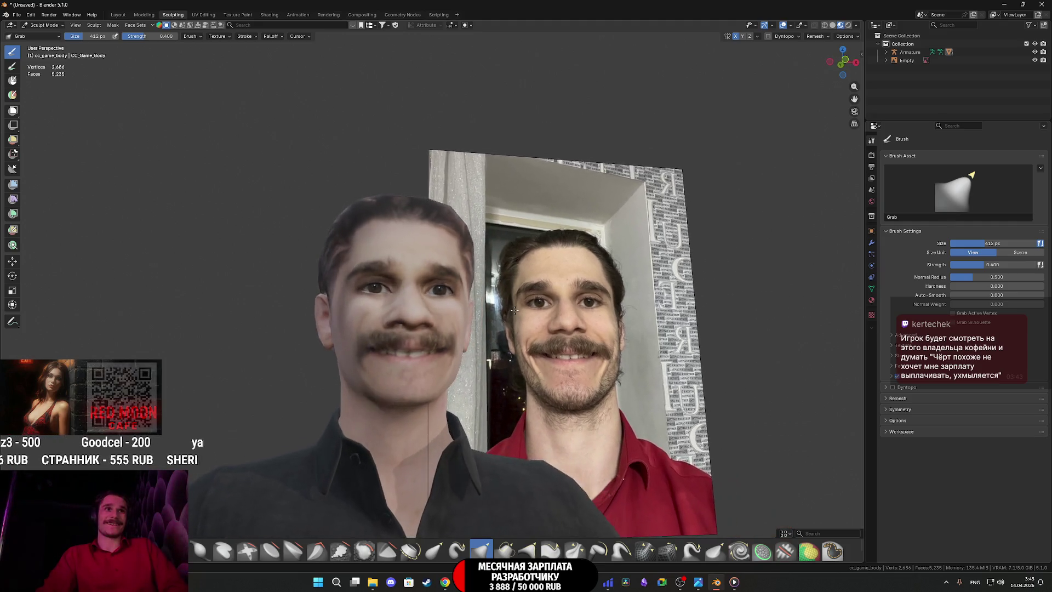
scroll(492, 331, "up", 1)
scroll(471, 349, "up", 1)
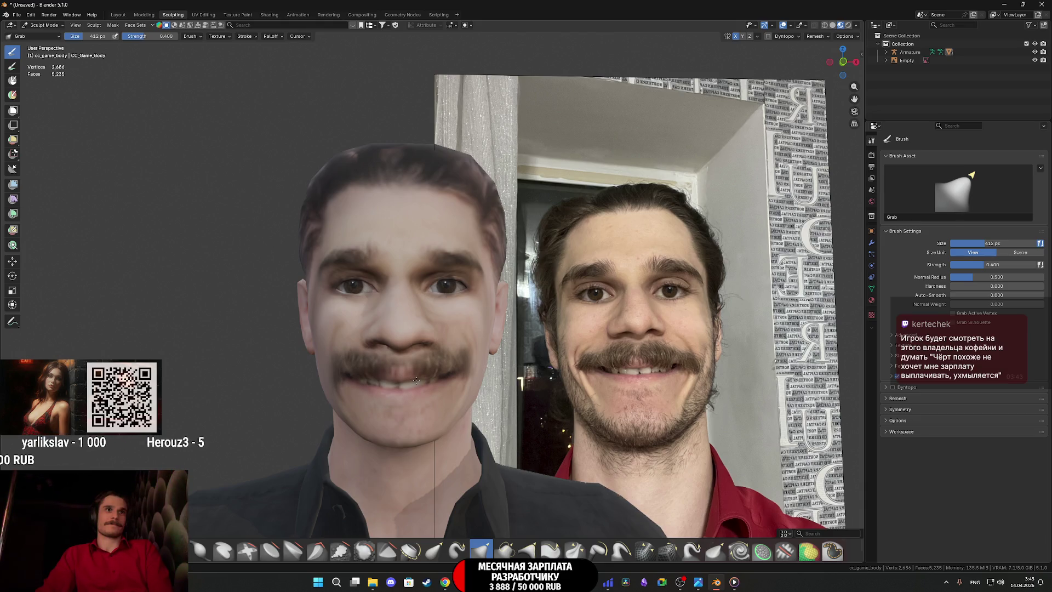
mouse_move(416, 378)
left_mouse_down()
mouse_move(350, 381)
mouse_move(504, 380)
mouse_move(450, 379)
left_mouse_up()
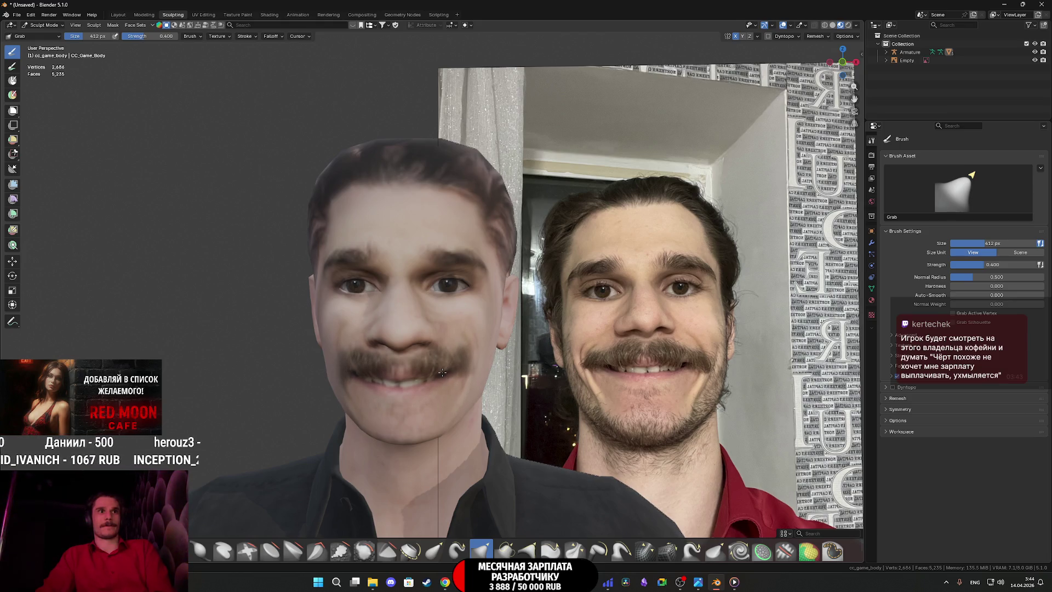
left_click_drag(443, 373, 364, 412)
scroll(361, 439, "up", 2)
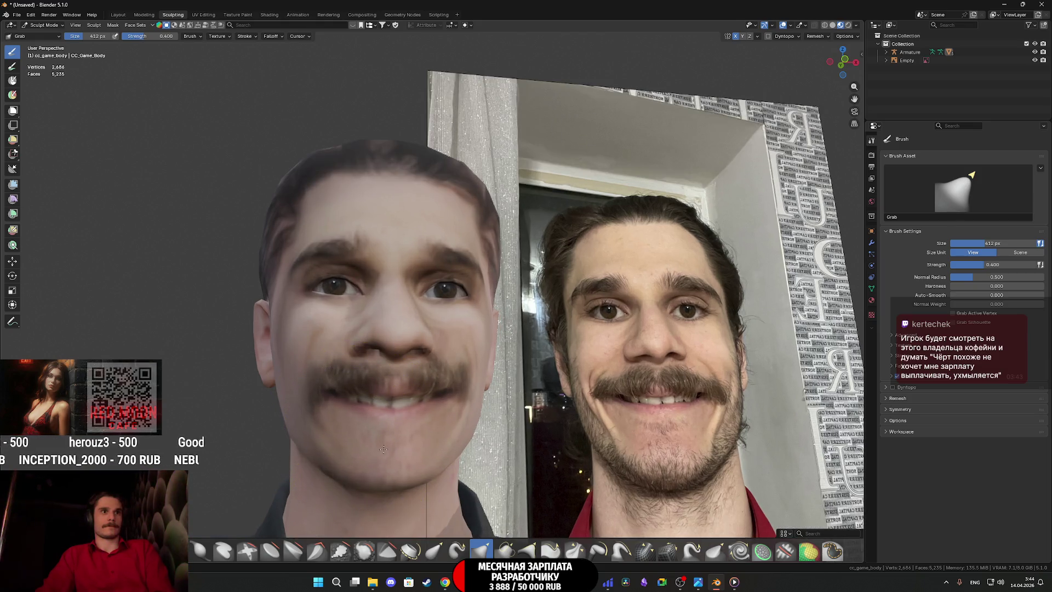
key("KP_1")
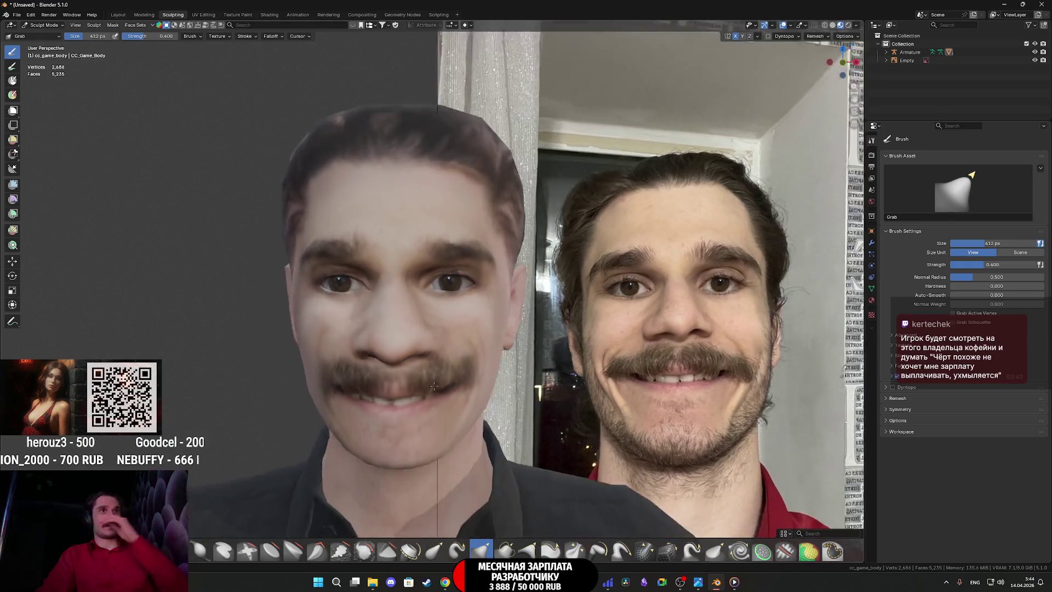
scroll(469, 373, "down", 2)
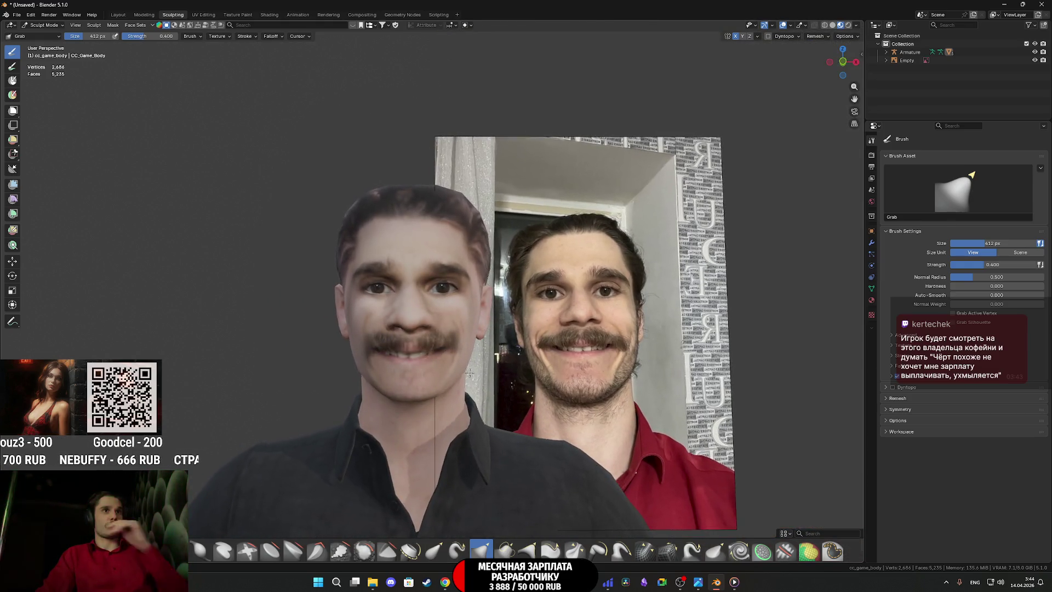
scroll(473, 375, "up", 1)
left_click_drag(474, 375, 425, 306)
scroll(425, 306, "down", 4)
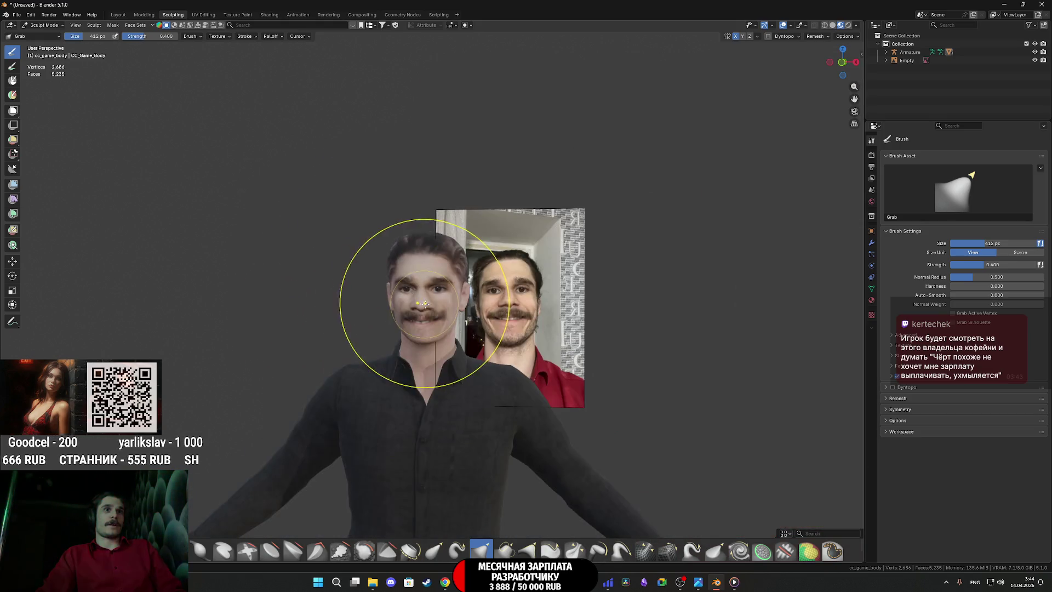
left_click_drag(512, 315, 538, 328)
scroll(538, 328, "up", 6)
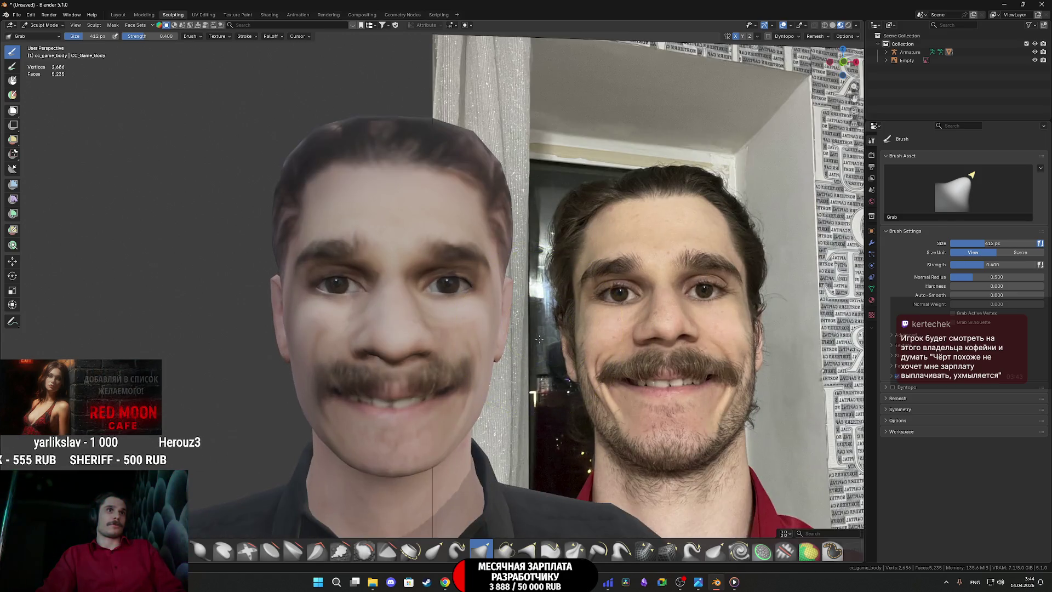
scroll(537, 340, "down", 5)
mouse_move(537, 340)
left_mouse_down()
mouse_move(604, 341)
mouse_move(540, 346)
left_mouse_up()
scroll(571, 343, "up", 3)
scroll(540, 346, "up", 3)
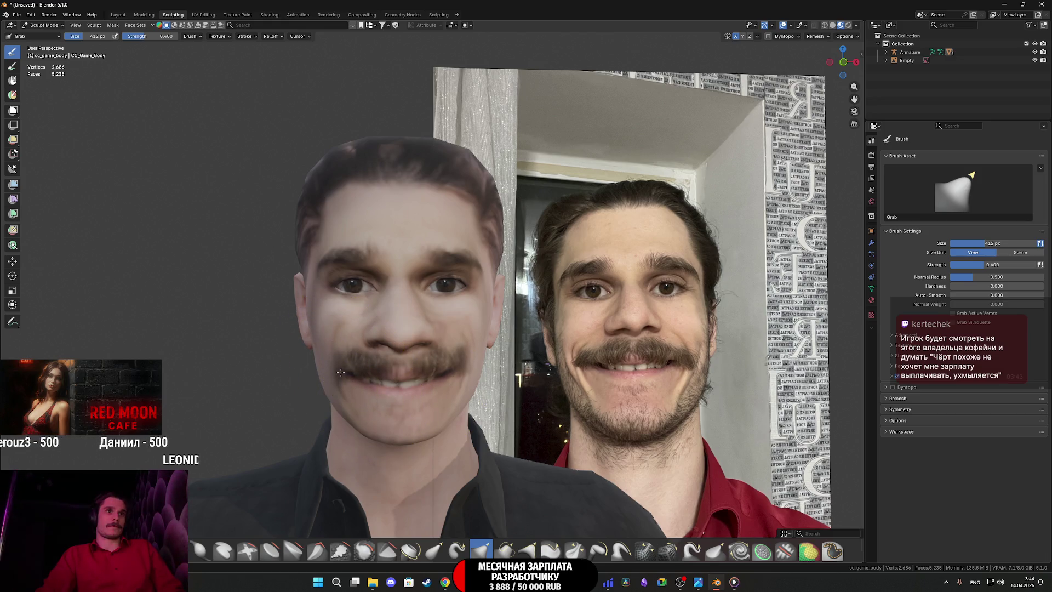
mouse_move(340, 373)
left_mouse_down()
mouse_move(580, 365)
mouse_move(565, 386)
mouse_move(588, 405)
mouse_move(436, 411)
mouse_move(523, 418)
left_mouse_up()
scroll(580, 366, "down", 5)
scroll(523, 418, "up", 4)
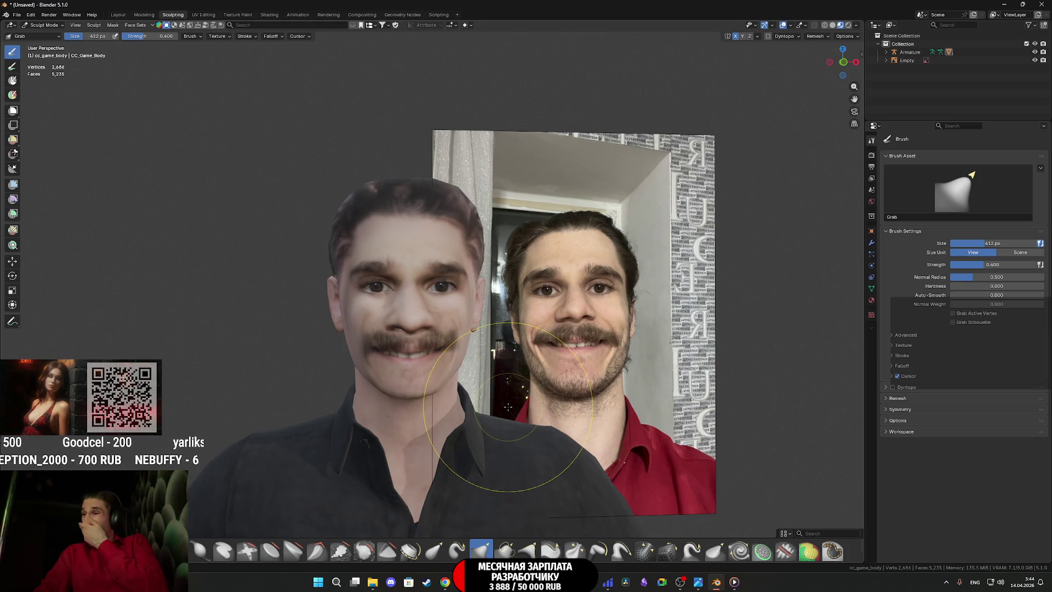
scroll(454, 396, "up", 1)
scroll(454, 396, "up", 3)
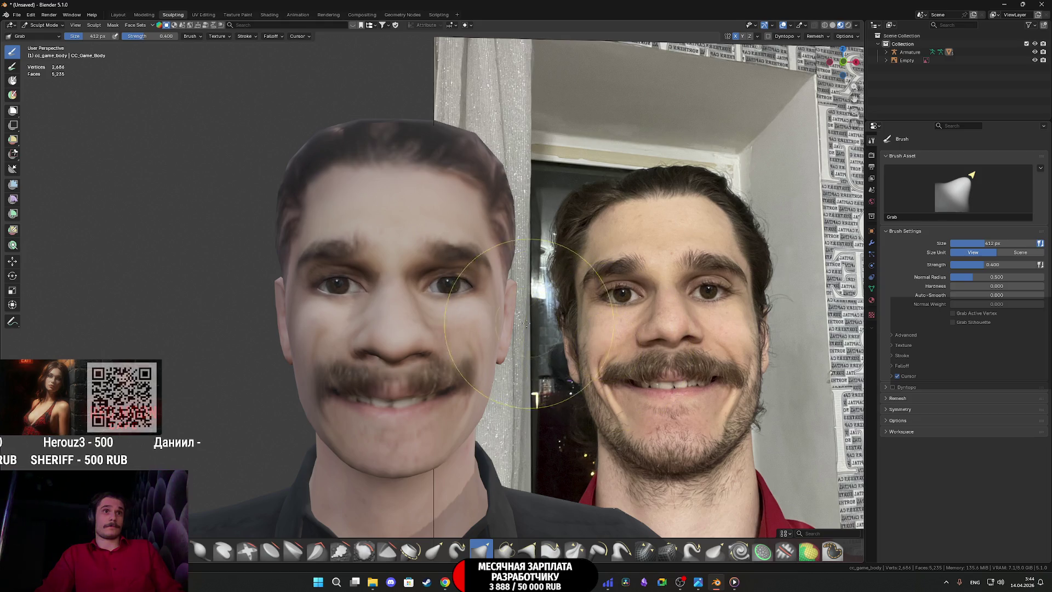
scroll(488, 316, "up", 1)
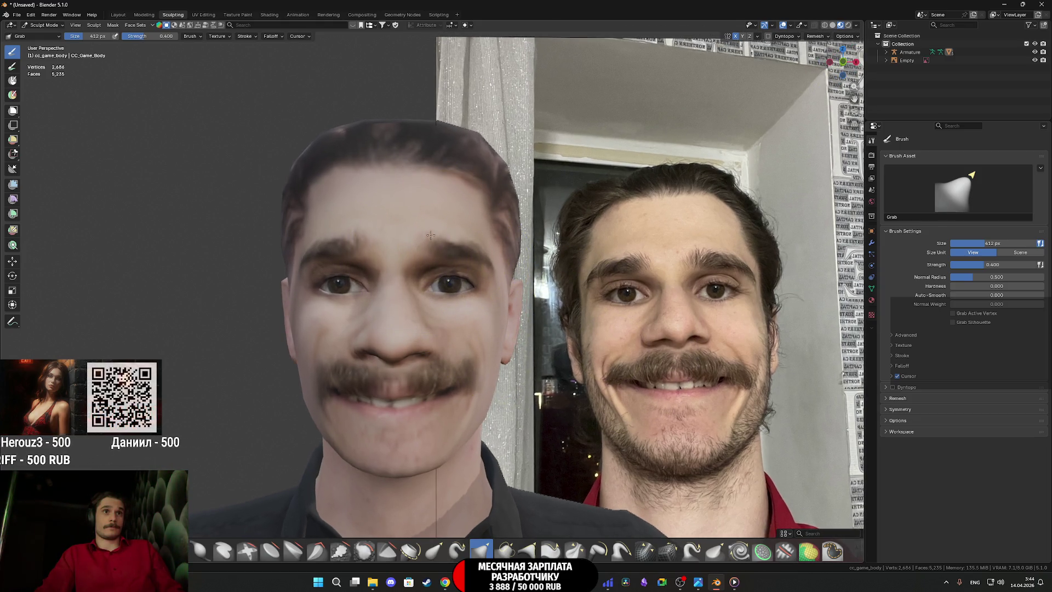
mouse_move(431, 220)
left_mouse_down()
mouse_move(432, 203)
mouse_move(423, 269)
left_mouse_up()
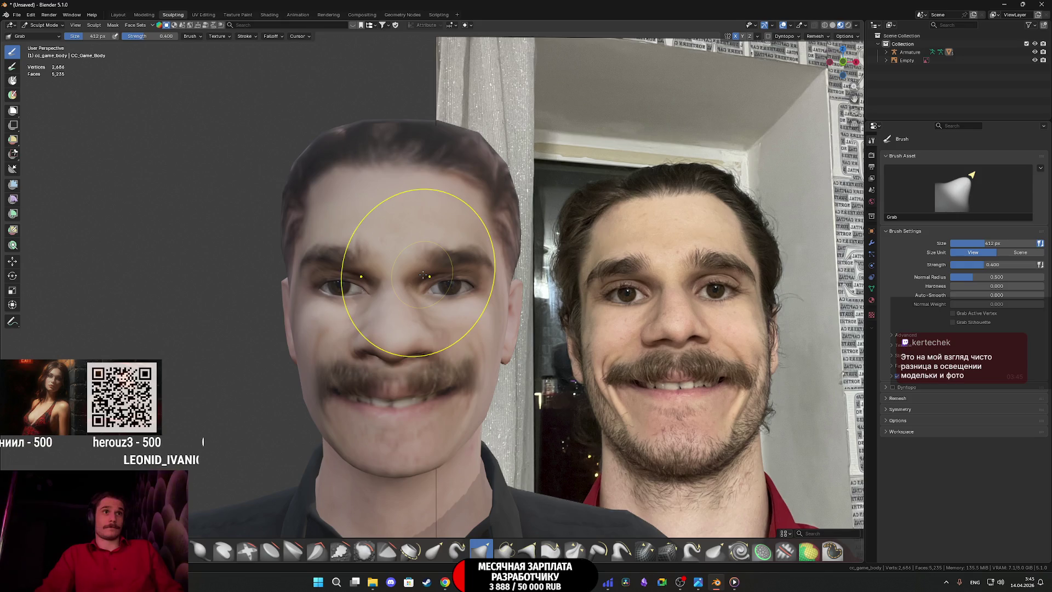
key("ctrl+z")
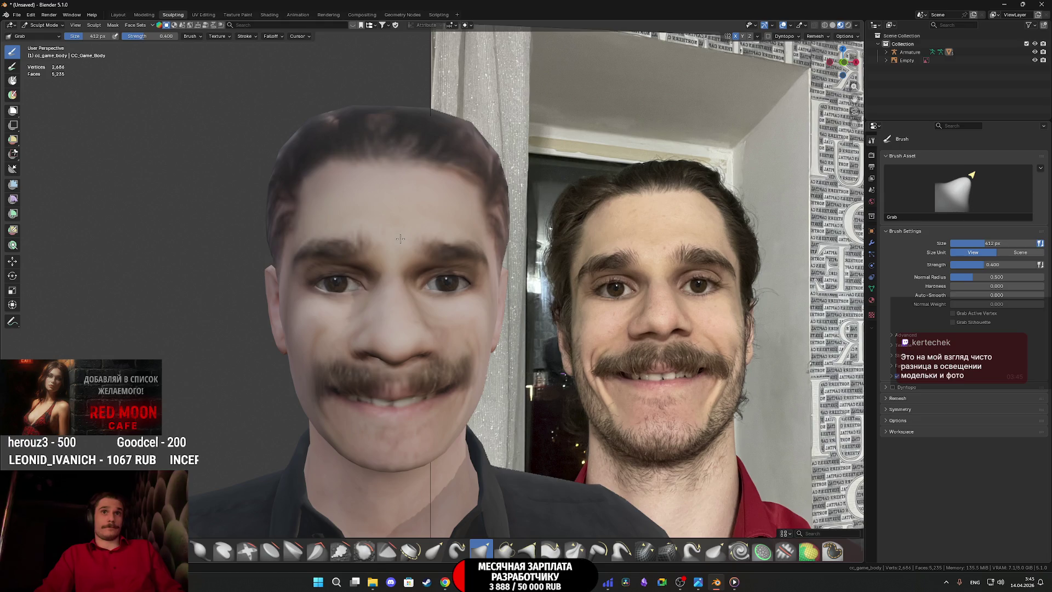
mouse_move(399, 233)
left_mouse_down()
mouse_move(367, 233)
mouse_move(441, 230)
left_mouse_up()
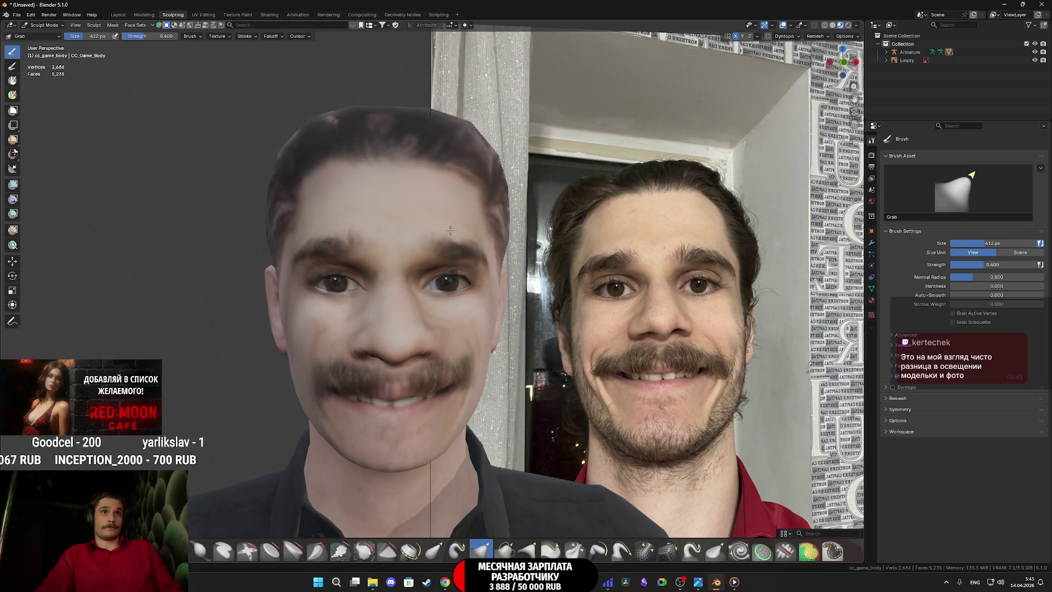
scroll(447, 241, "up", 2)
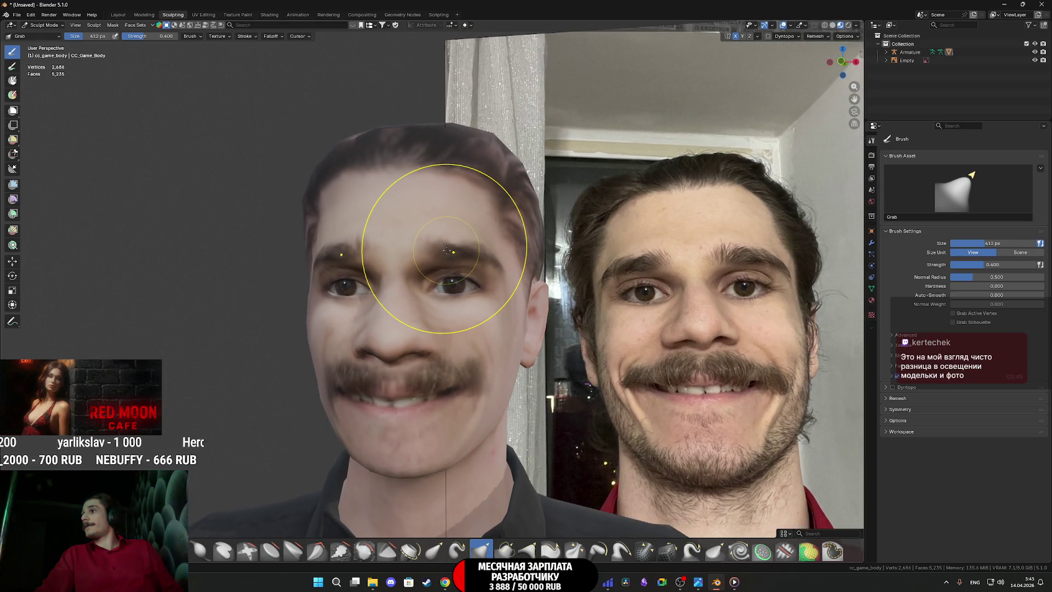
scroll(448, 250, "up", 1)
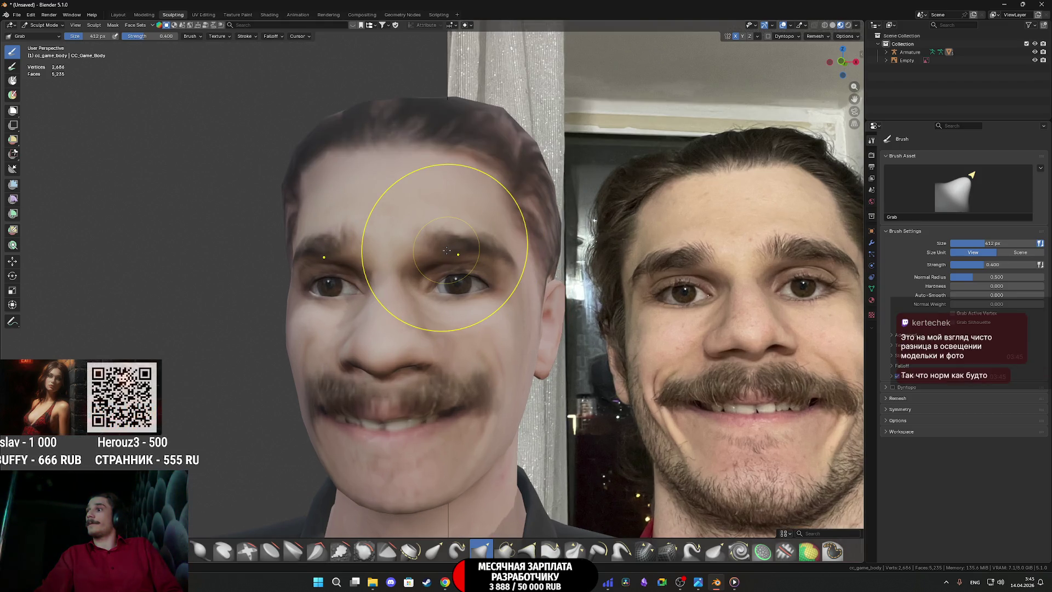
left_click_drag(439, 236, 440, 271)
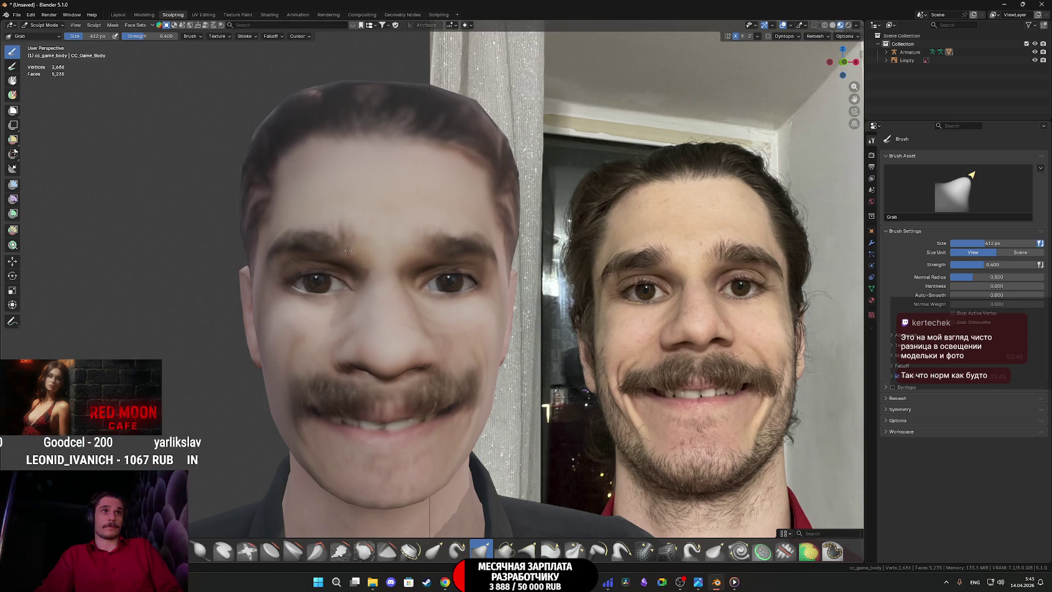
mouse_move(349, 250)
left_mouse_down()
mouse_move(413, 299)
mouse_move(350, 272)
left_mouse_up()
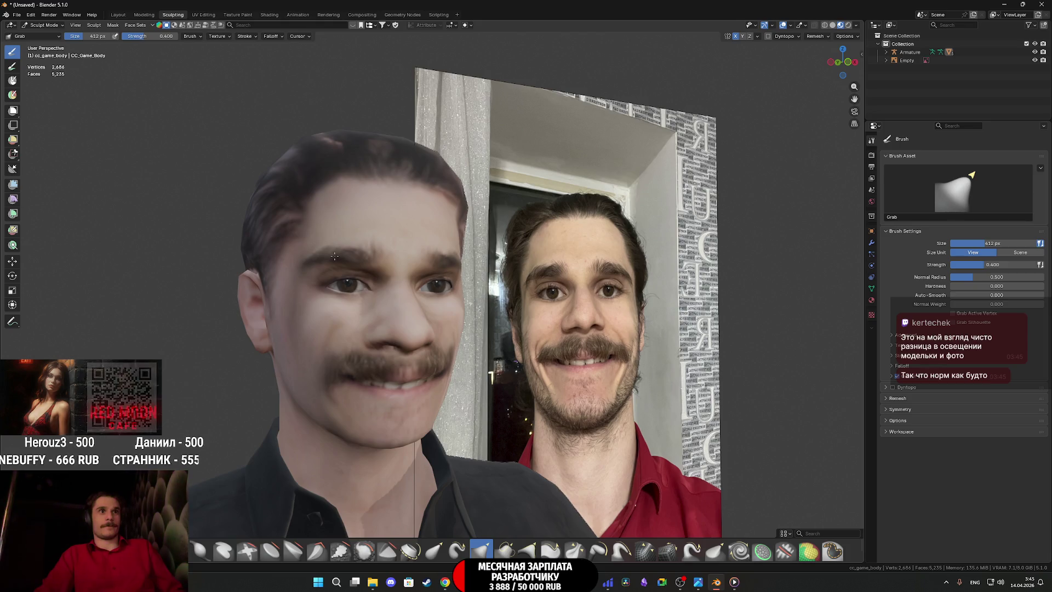
left_click_drag(334, 256, 322, 261)
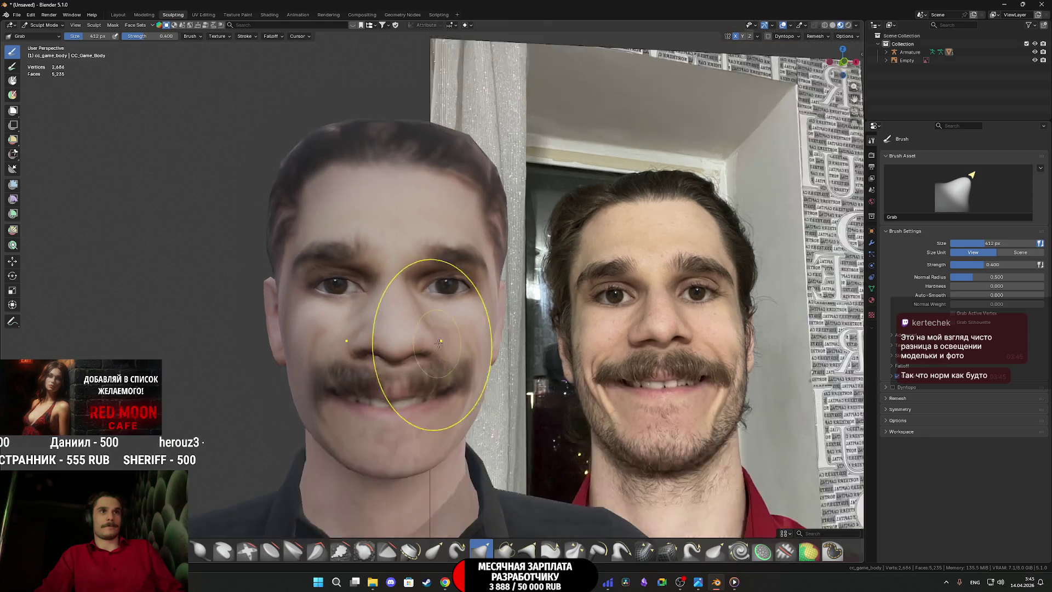
scroll(562, 371, "down", 5)
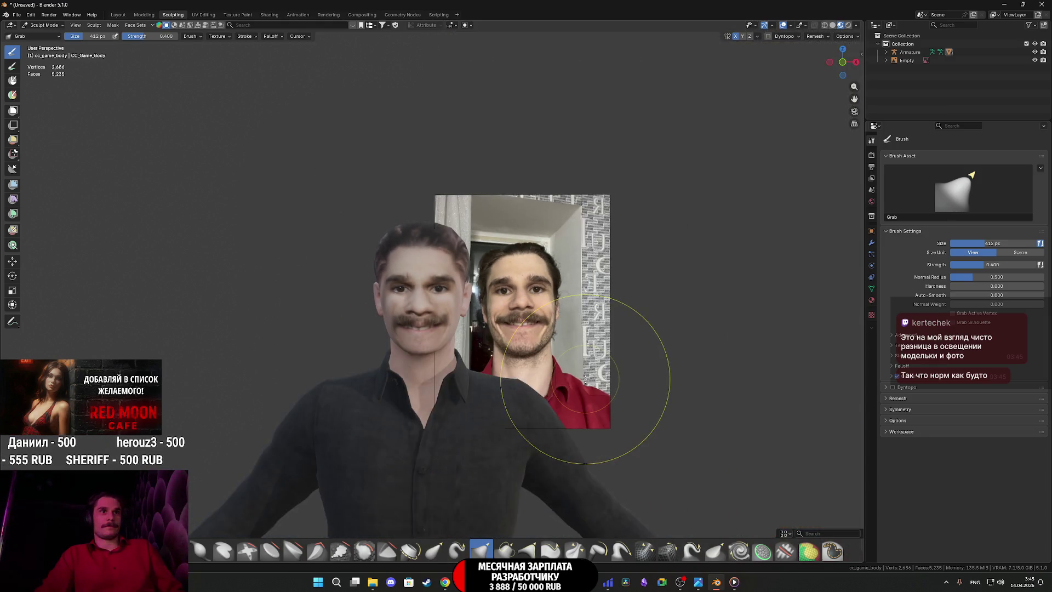
scroll(592, 376, "up", 1)
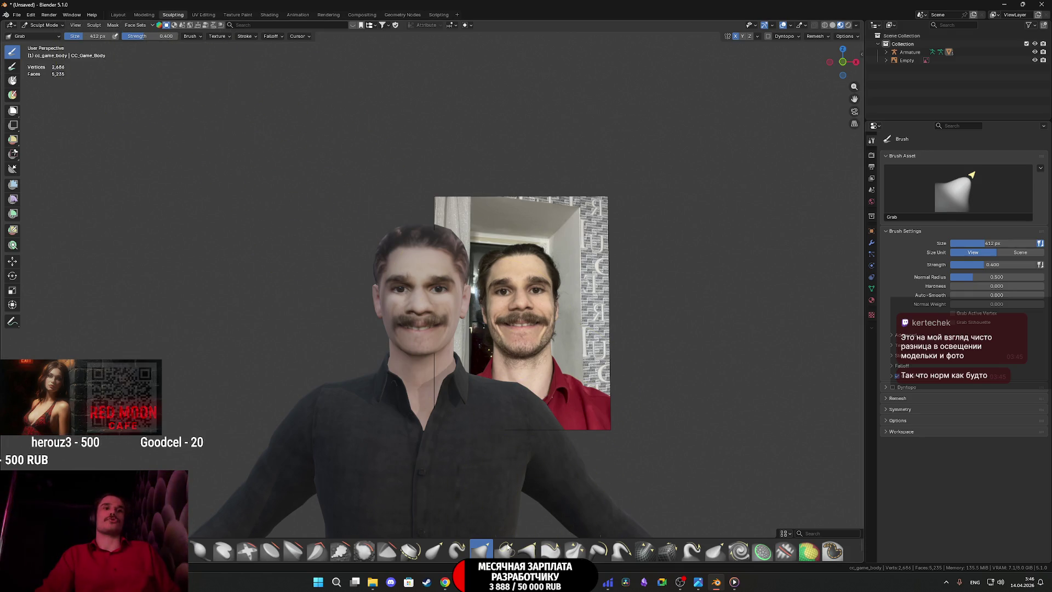
key("alt+Tab")
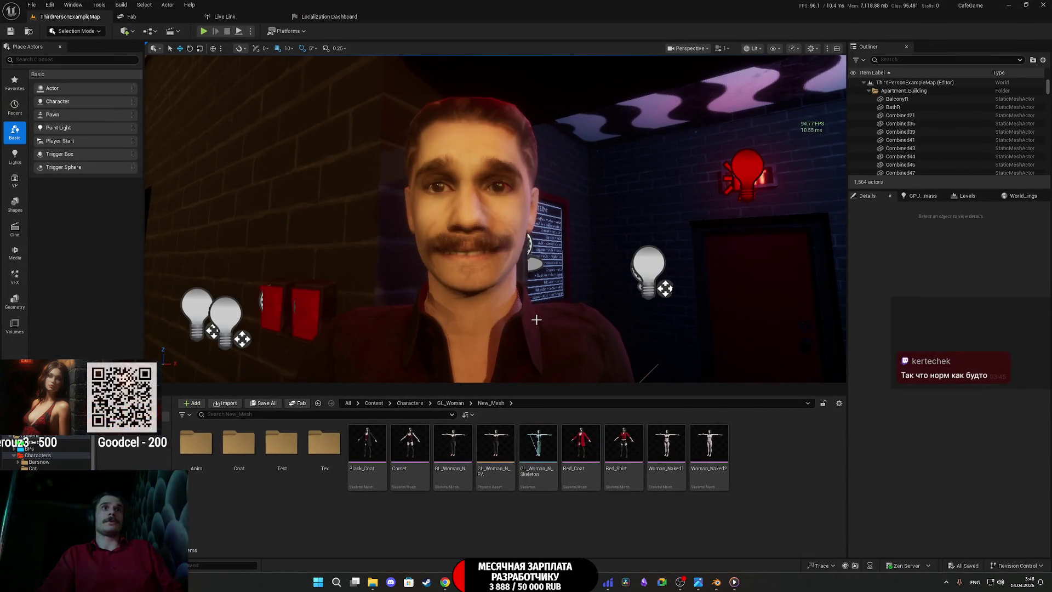
mouse_move(535, 582)
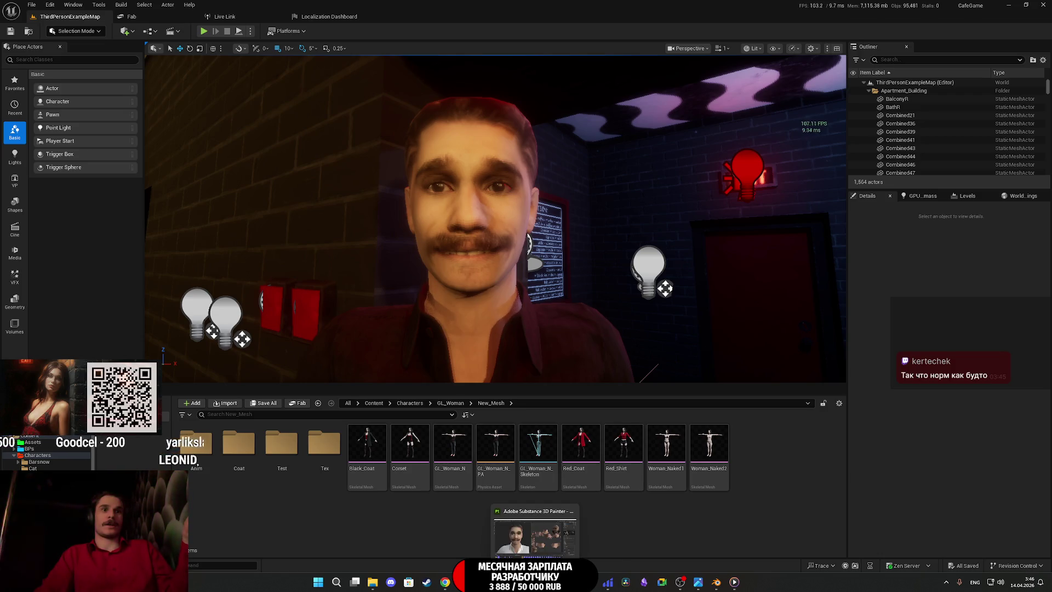
left_click(718, 582)
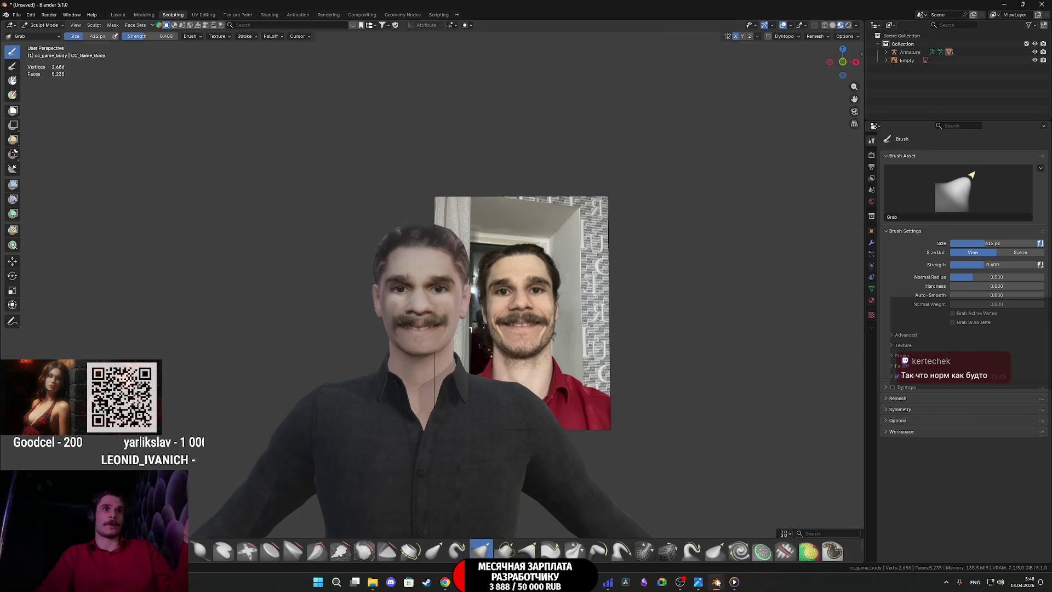
Step: Delete the reference photo Empty, return to the Layout workspace, and expand the Armature in the Outliner
scroll(608, 433, "up", 3)
mouse_move(573, 413)
left_mouse_down()
mouse_move(465, 406)
mouse_move(575, 411)
mouse_move(466, 421)
mouse_move(573, 417)
left_mouse_up()
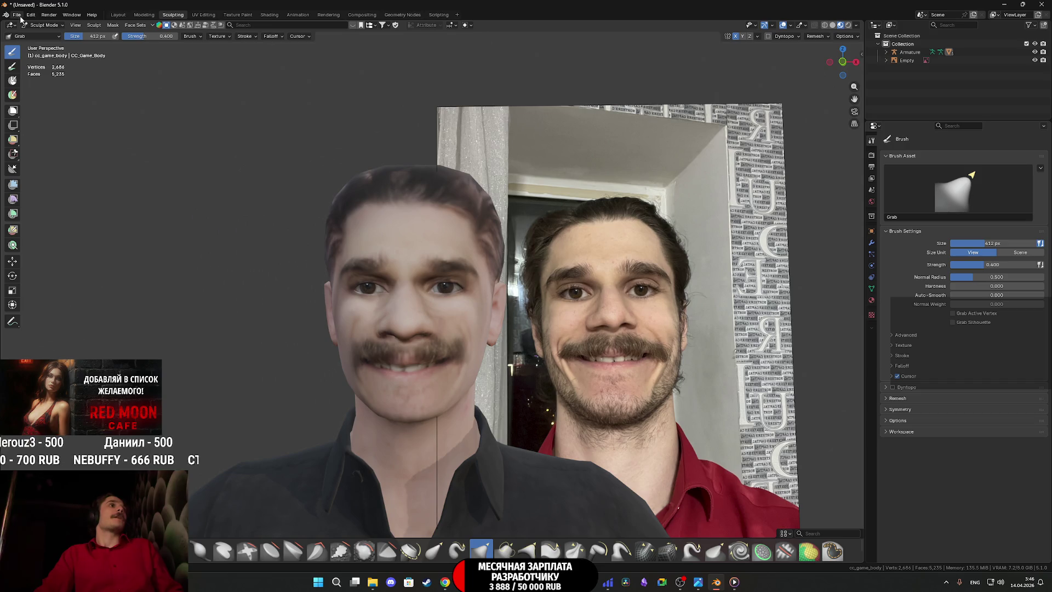
left_click(907, 60)
key("Delete")
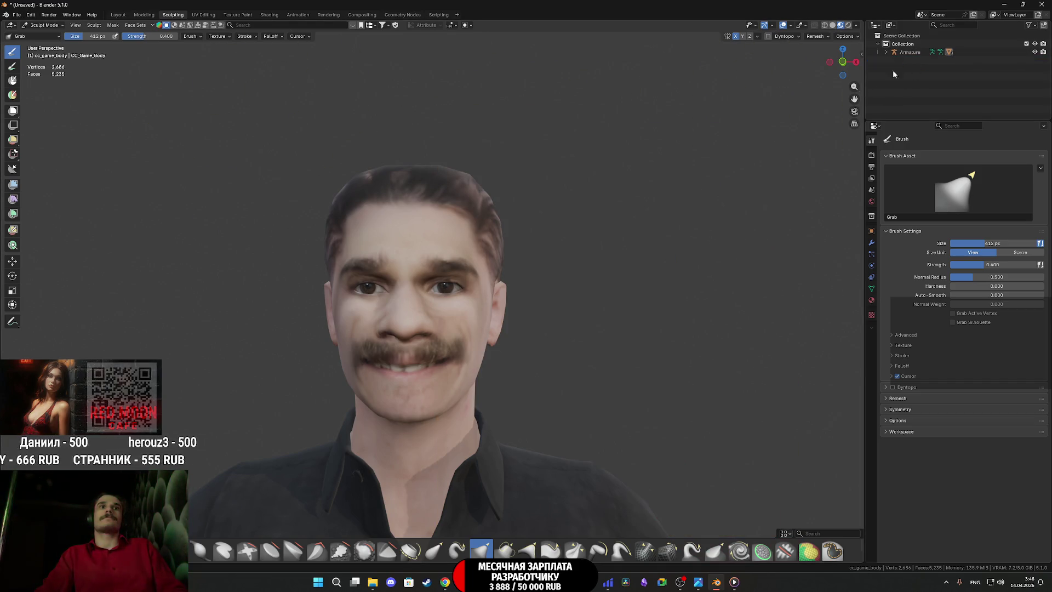
left_click(118, 15)
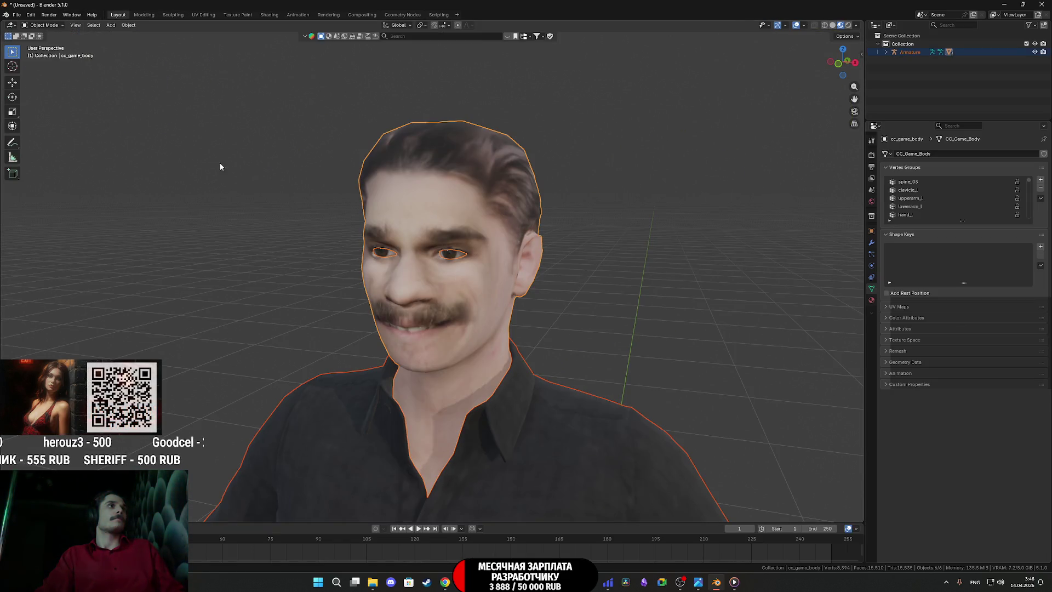
left_click(886, 51)
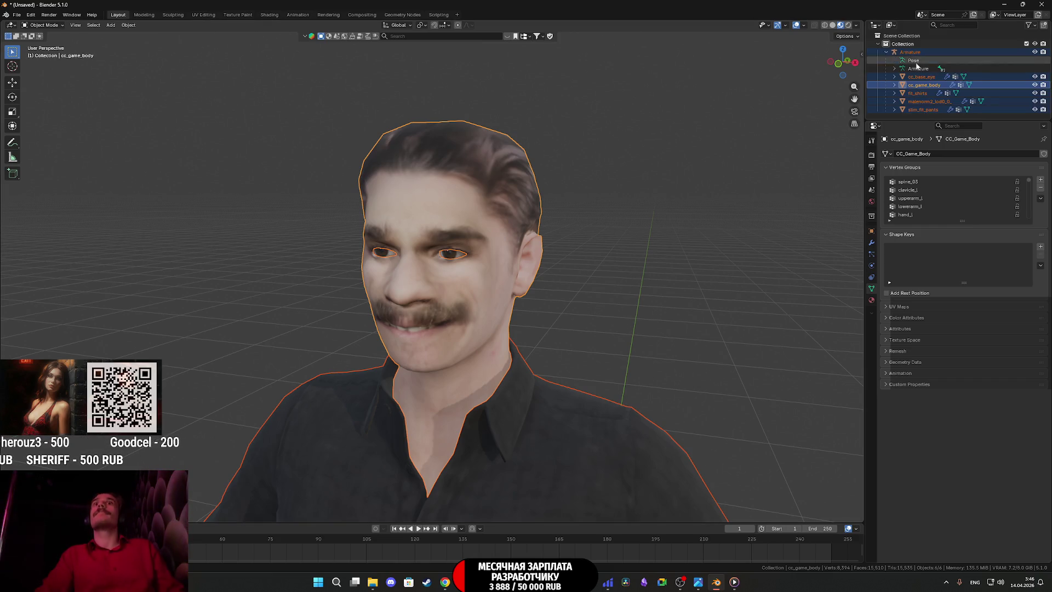
Step: Export Armature and Mesh object types to FBX, overwriting Male_BShirt2.fbx in the recent Male_BShirt folder
left_click(20, 15)
mouse_move(51, 142)
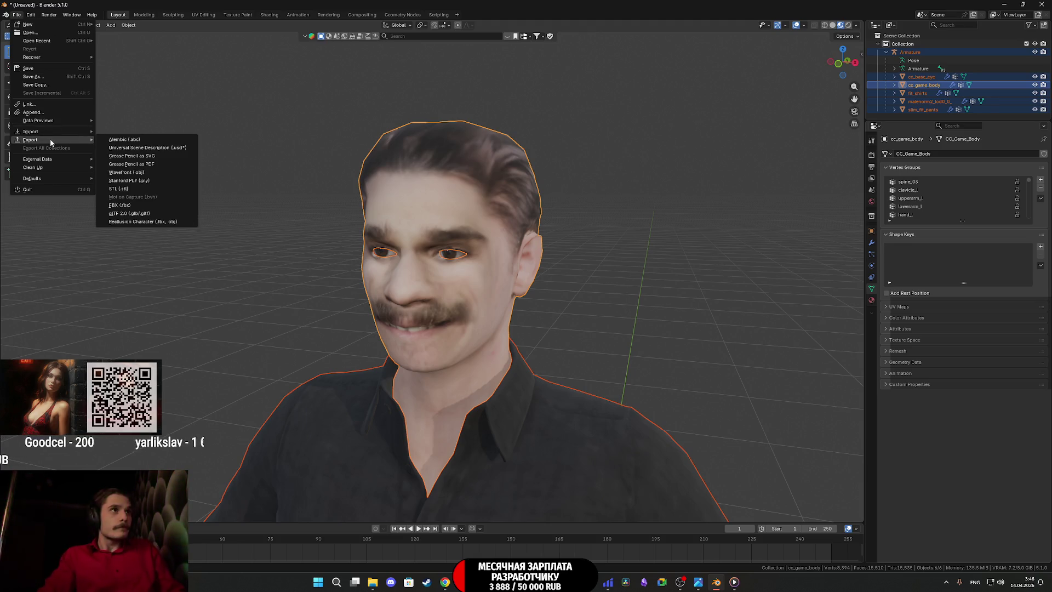
left_click(137, 205)
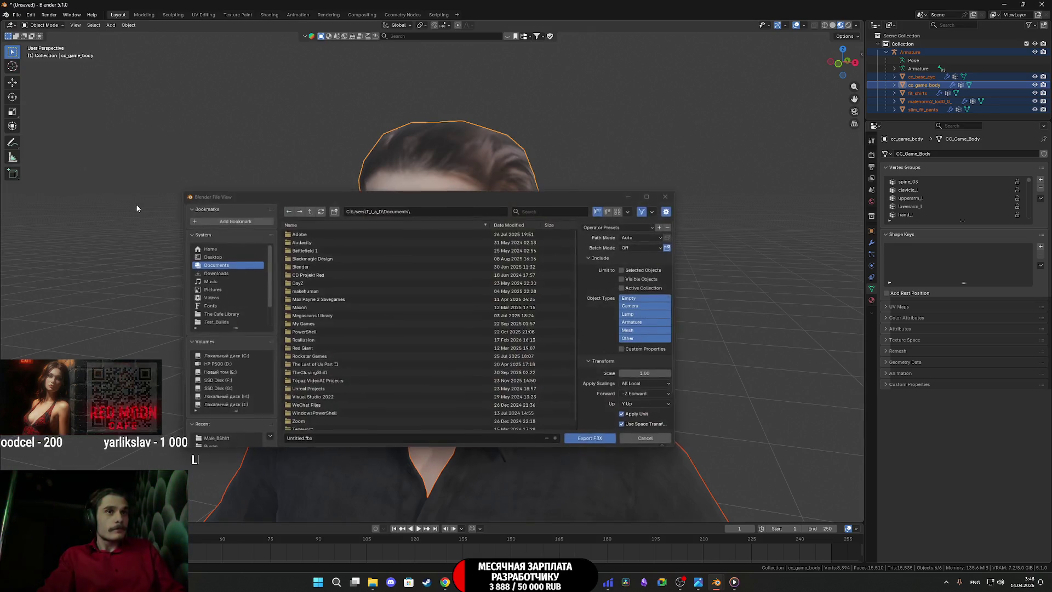
left_click(643, 323)
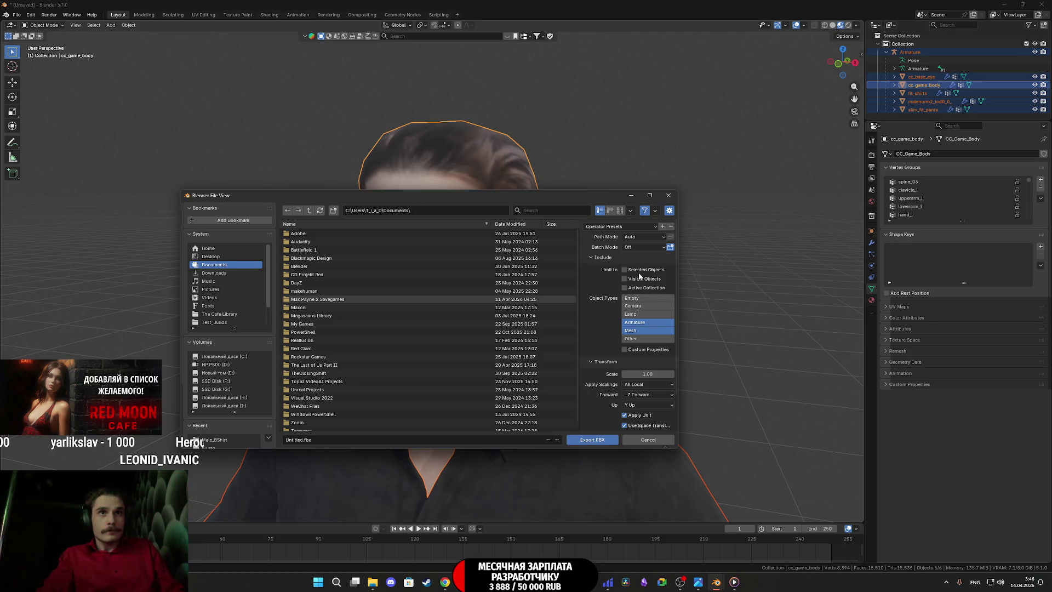
scroll(598, 361, "down", 3)
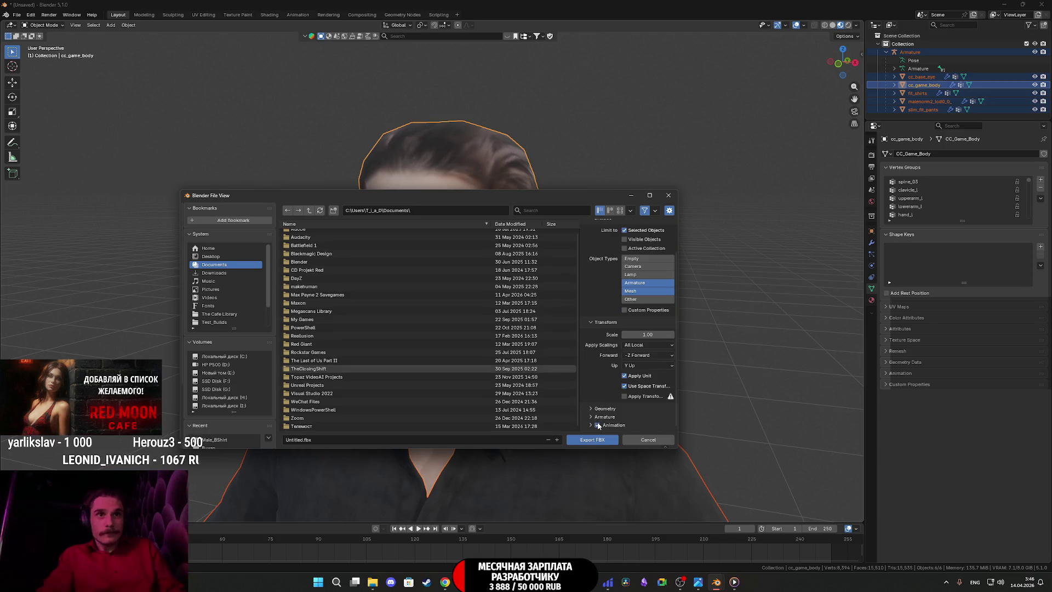
scroll(605, 417, "down", 4)
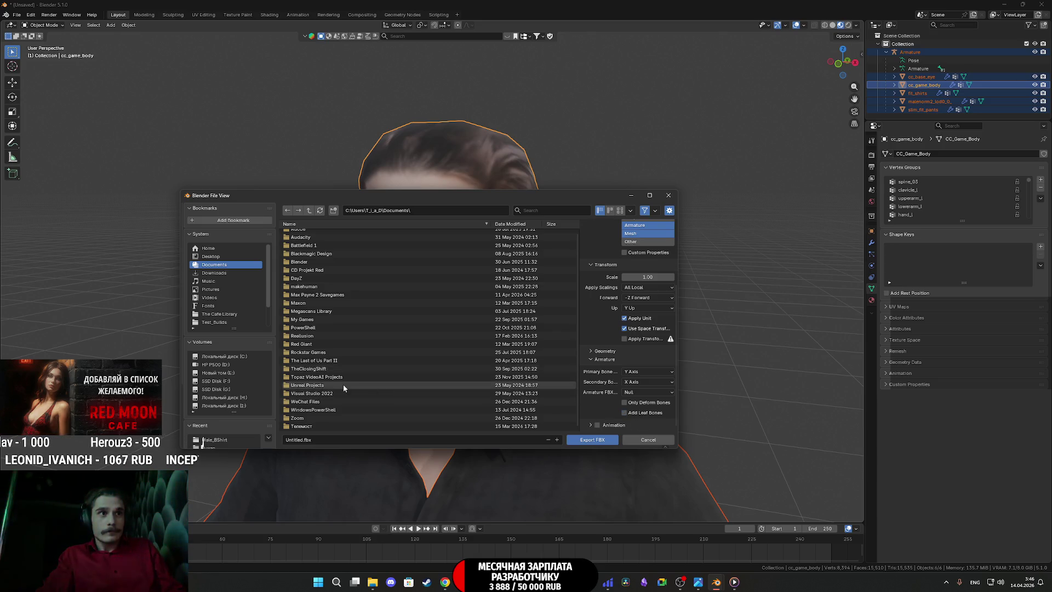
scroll(238, 412, "down", 2)
left_click(232, 406)
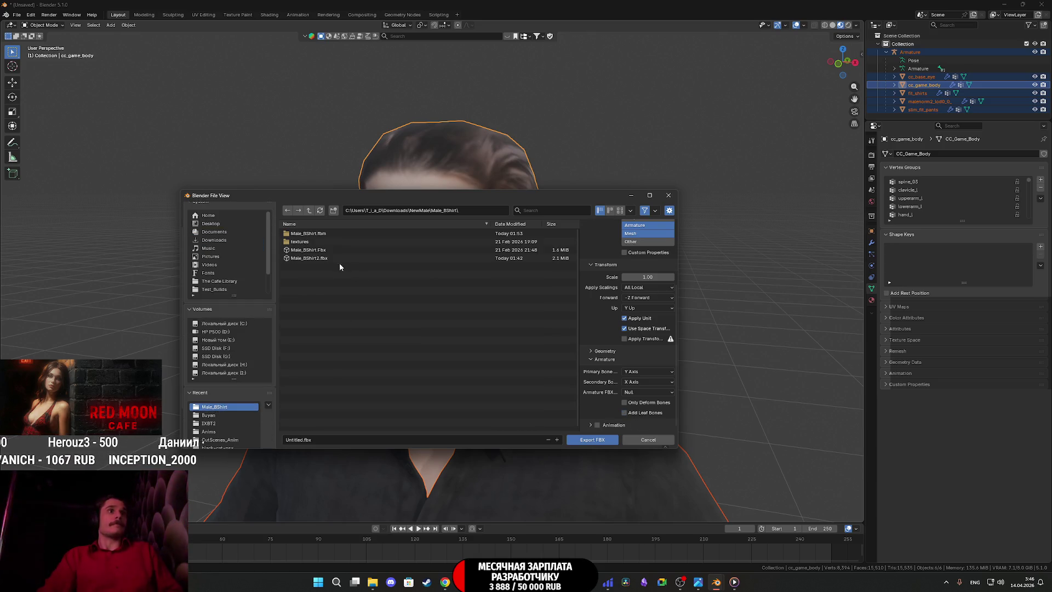
left_click(322, 259)
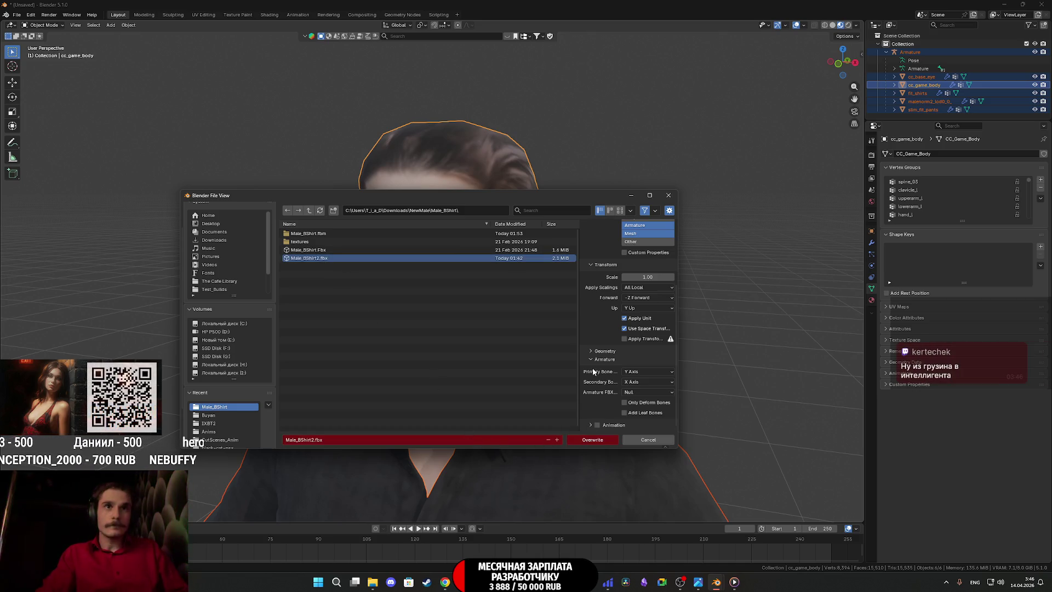
scroll(594, 372, "up", 4)
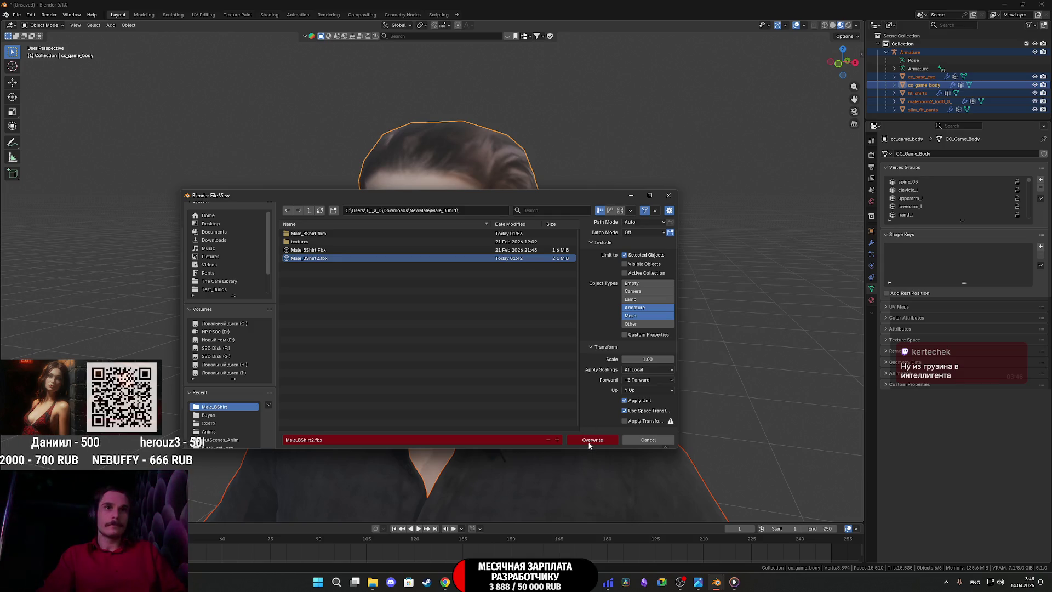
left_click(586, 441)
Step: Select the seated NPC actor Sitting and browse to its Male_BShirt2 mesh in the Content Browser
mouse_move(481, 582)
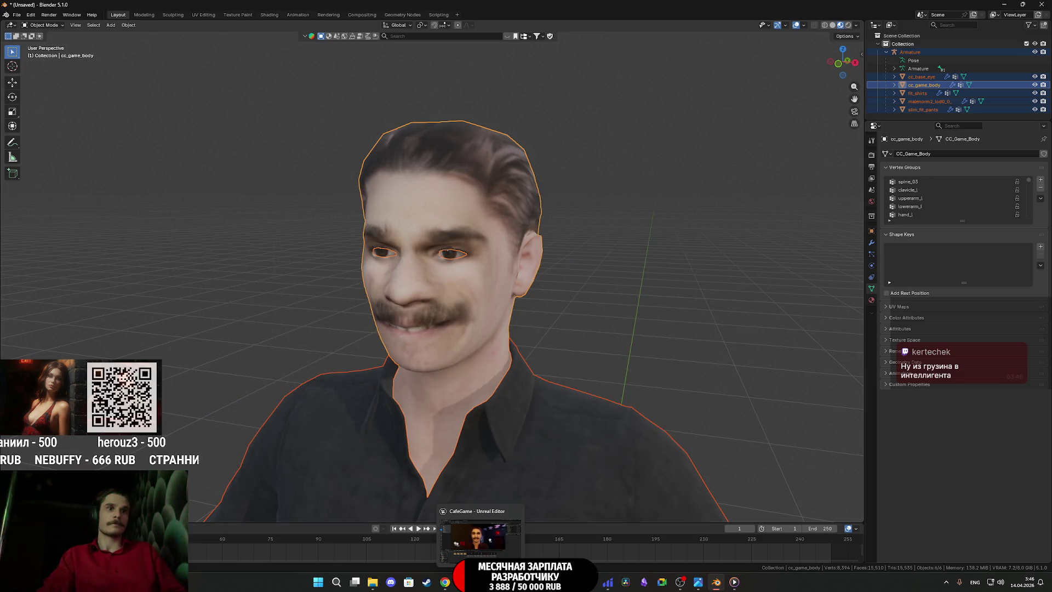
left_click(480, 534)
left_click(466, 329)
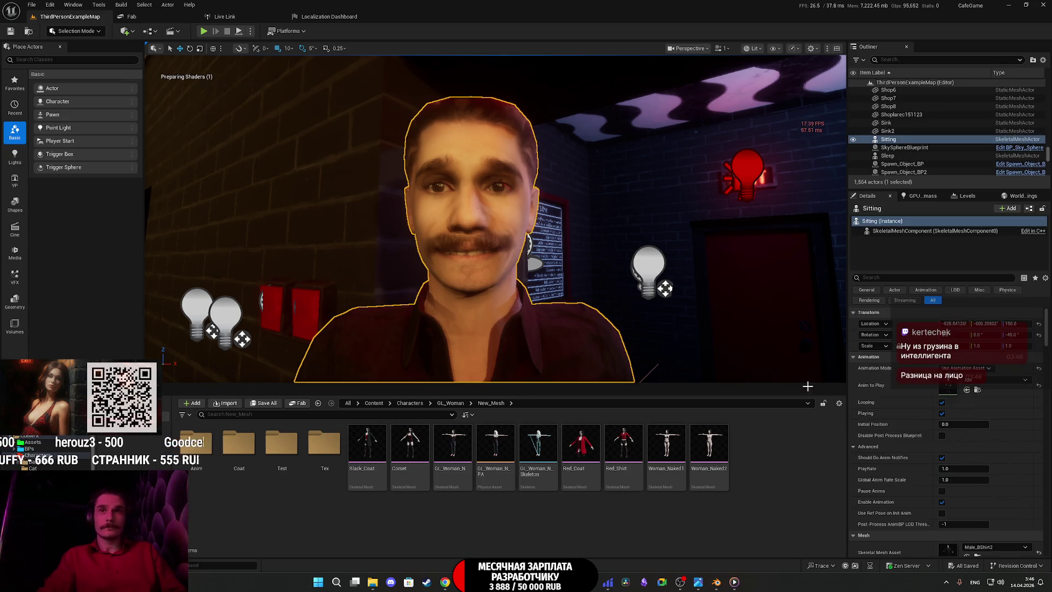
left_click(977, 531)
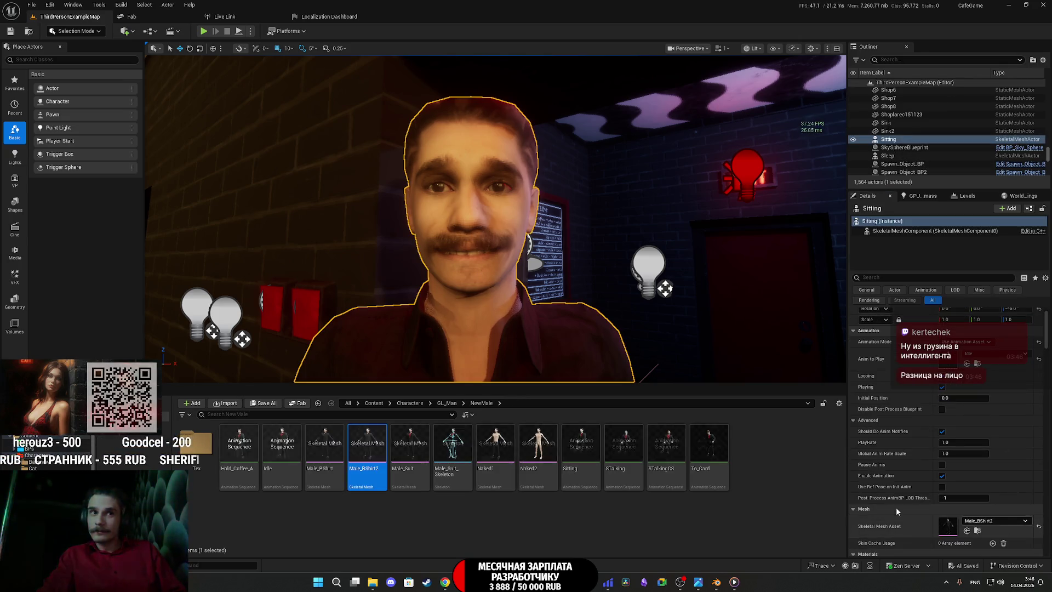
Step: Open Male_BShirt2, reimport it from the updated FBX, and close the mesh editor
right_click(367, 447)
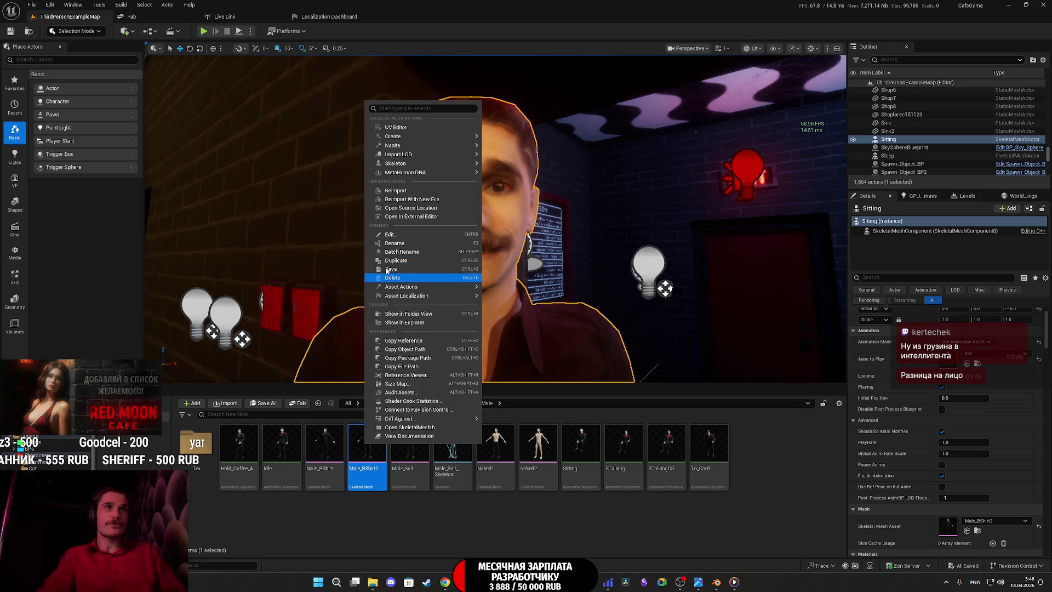
left_click(384, 427)
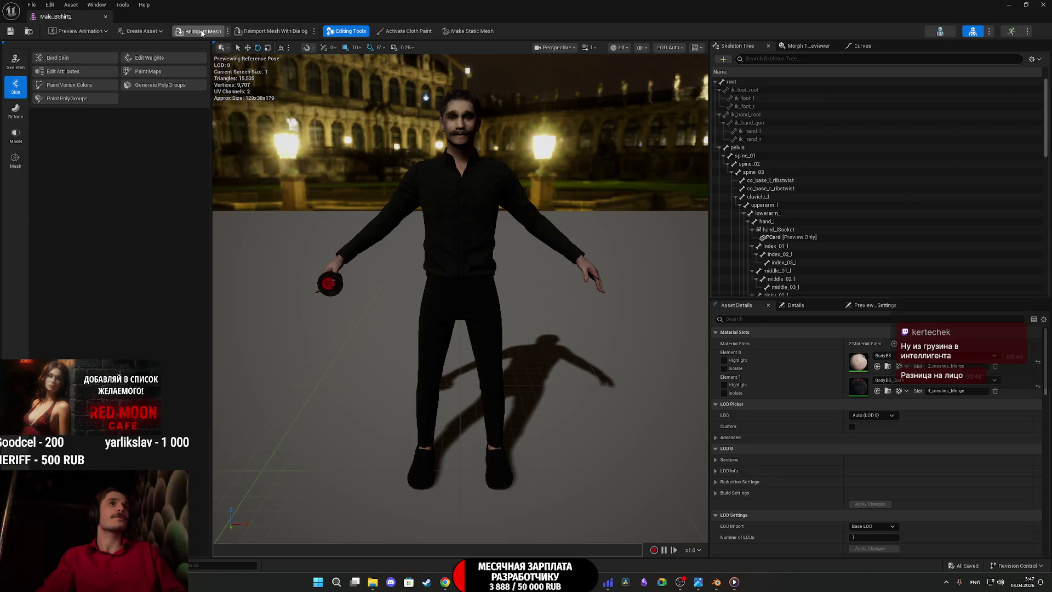
left_click(202, 32)
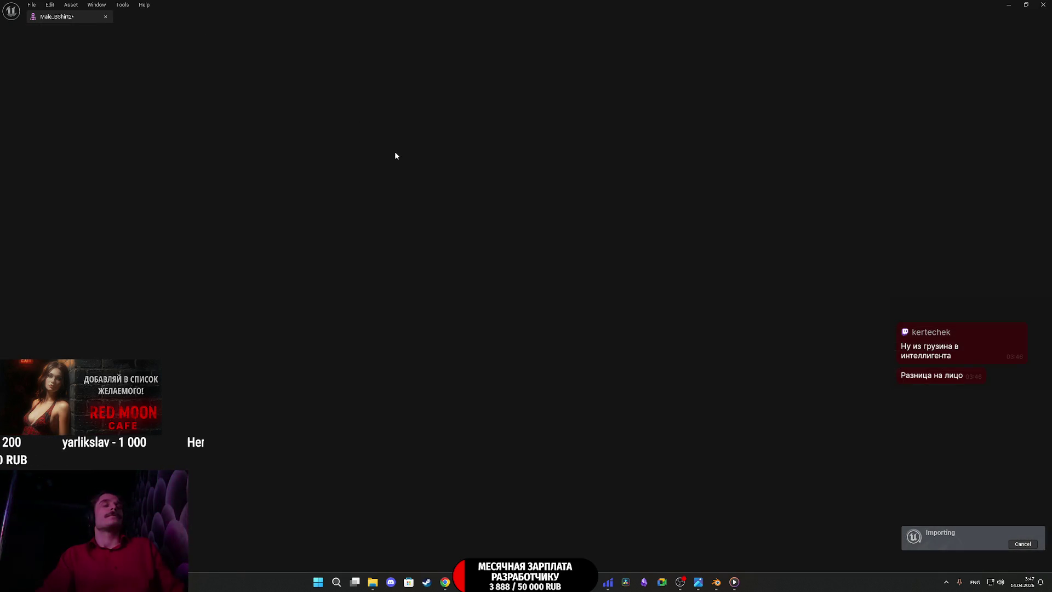
scroll(395, 155, "up", 10)
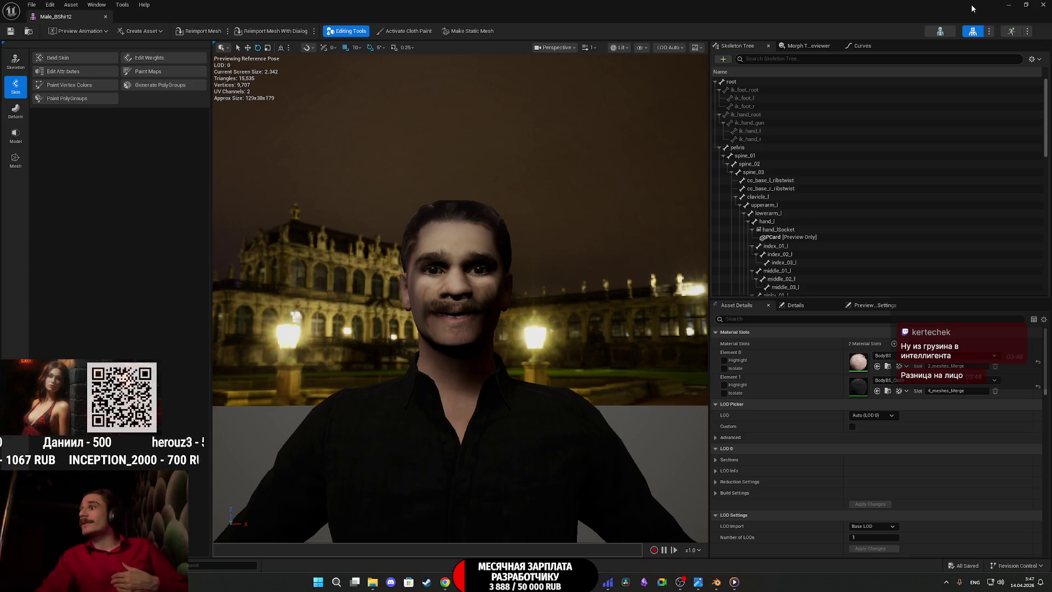
left_click(1043, 5)
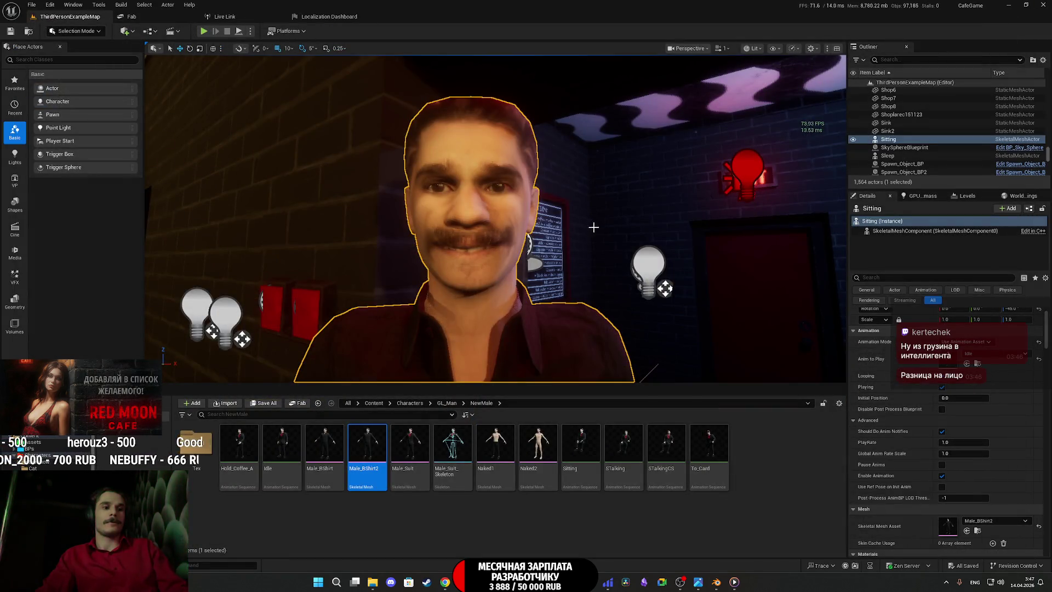
Step: Inspect the reimported NPC's face in a full-screen game view in Unreal Engine
key("F11")
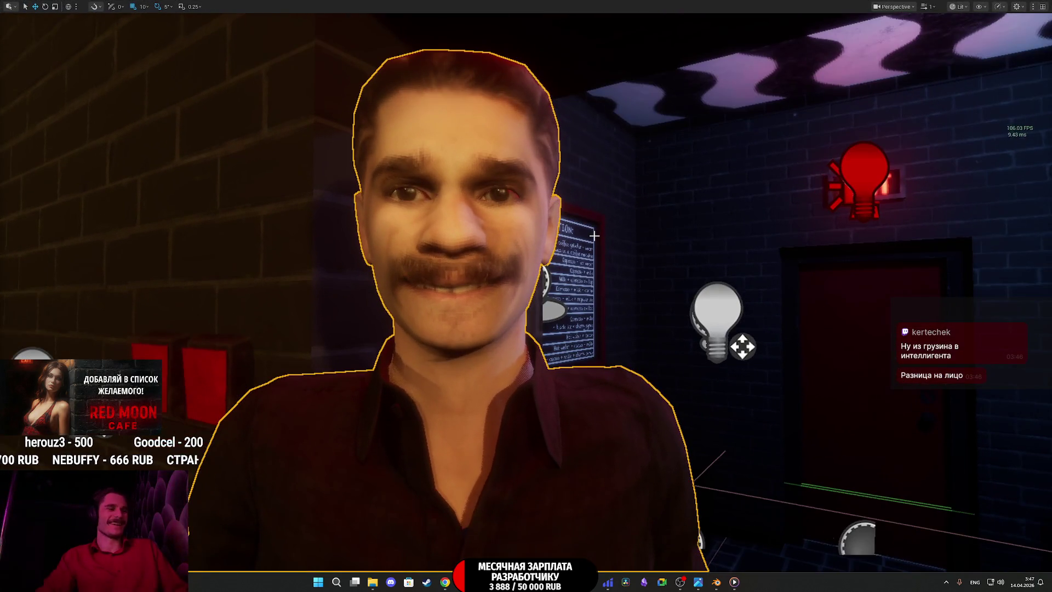
key("g")
mouse_move(595, 234)
left_mouse_down()
mouse_move(532, 296)
mouse_move(532, 242)
mouse_move(612, 248)
left_mouse_up()
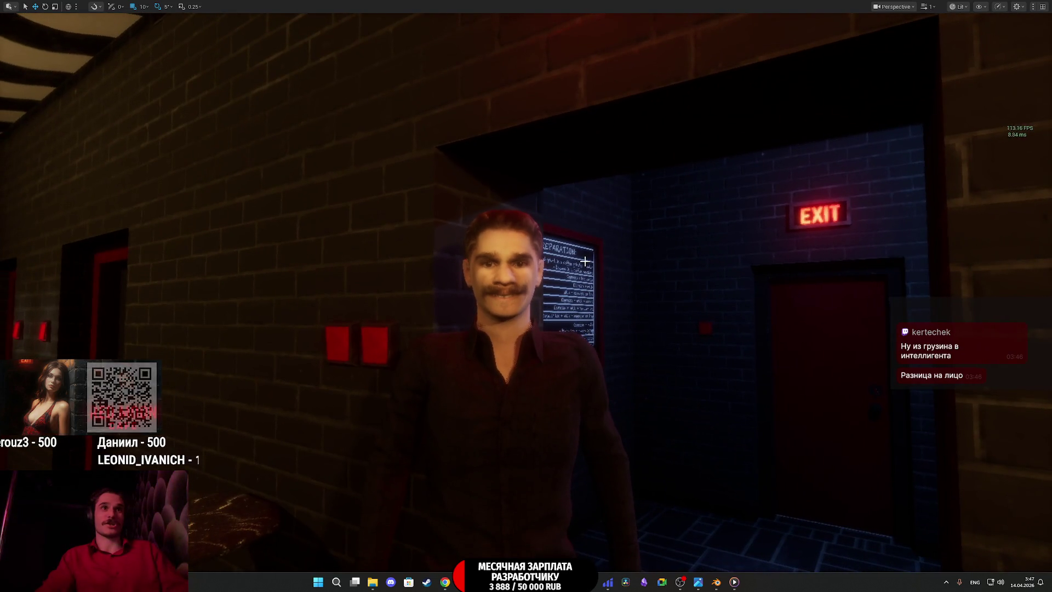
key("F11")
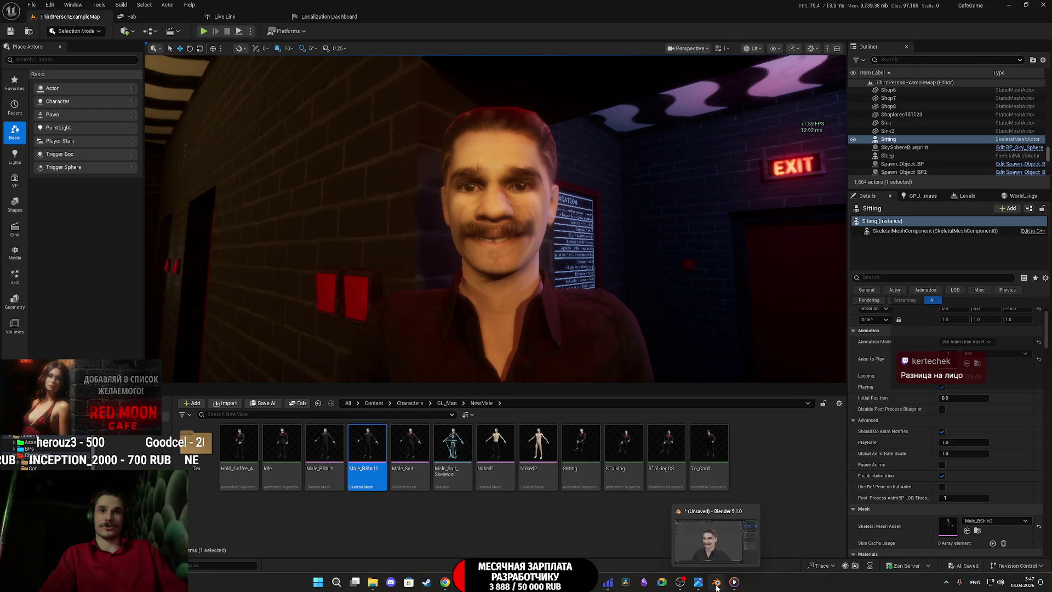
Step: Bring Blender back with a frontal close-up of the sculpted mustached face
left_click(716, 582)
left_click_drag(526, 318, 502, 318)
scroll(482, 305, "up", 4)
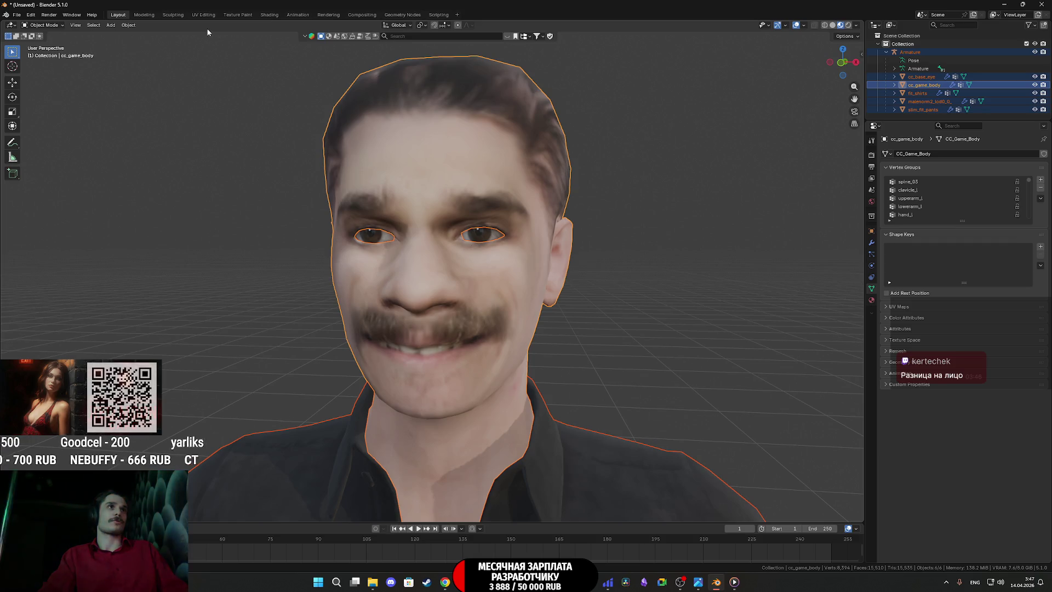
Step: Select the body mesh in Sculpt Mode and undo the distorting strokes on the face
left_click(476, 274)
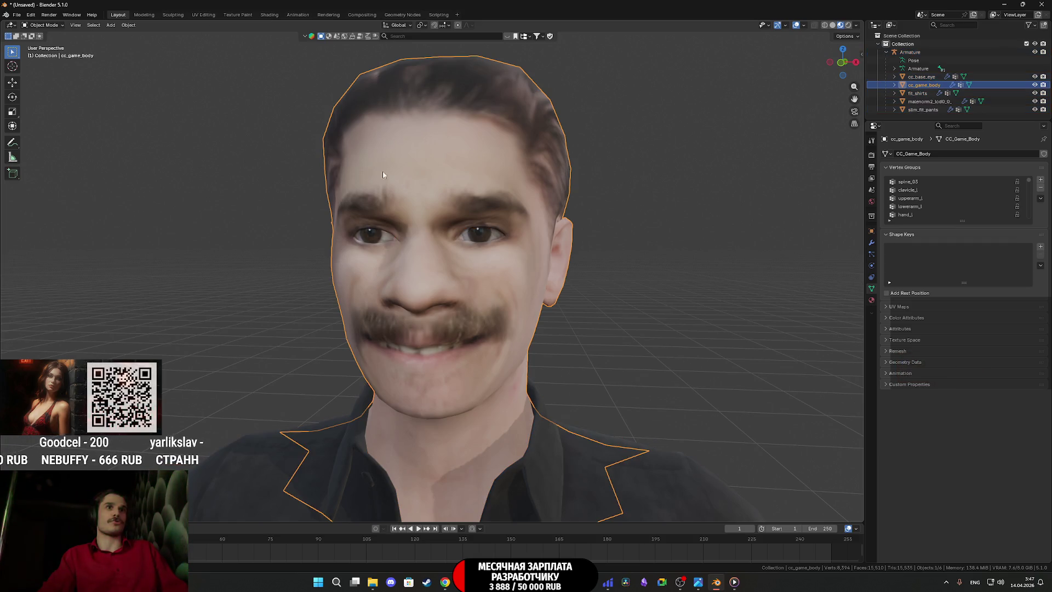
left_click(176, 17)
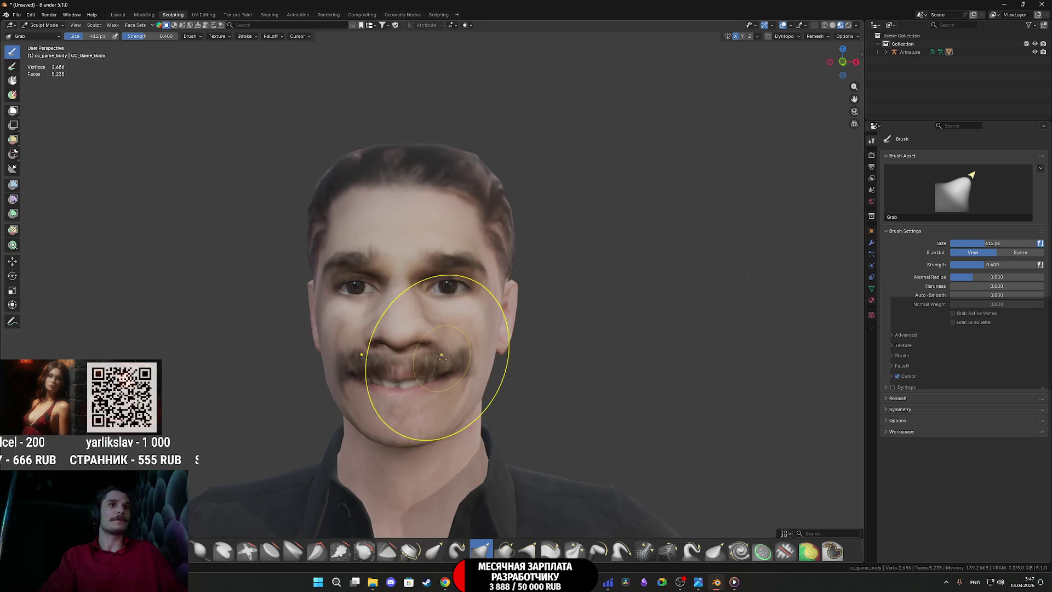
key("ctrl+z")
key("ctrl+z")
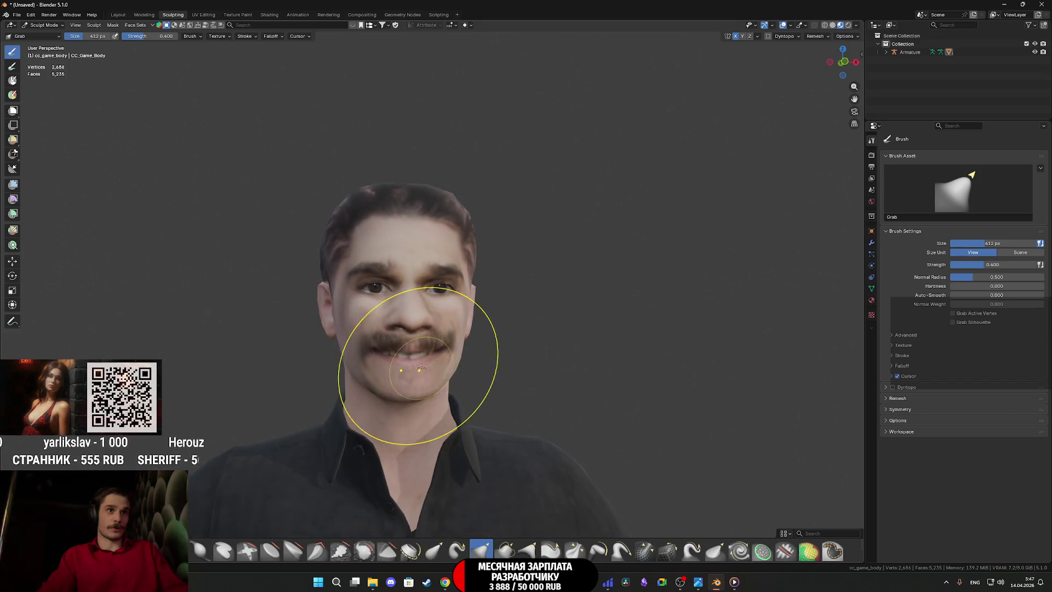
key("ctrl+z")
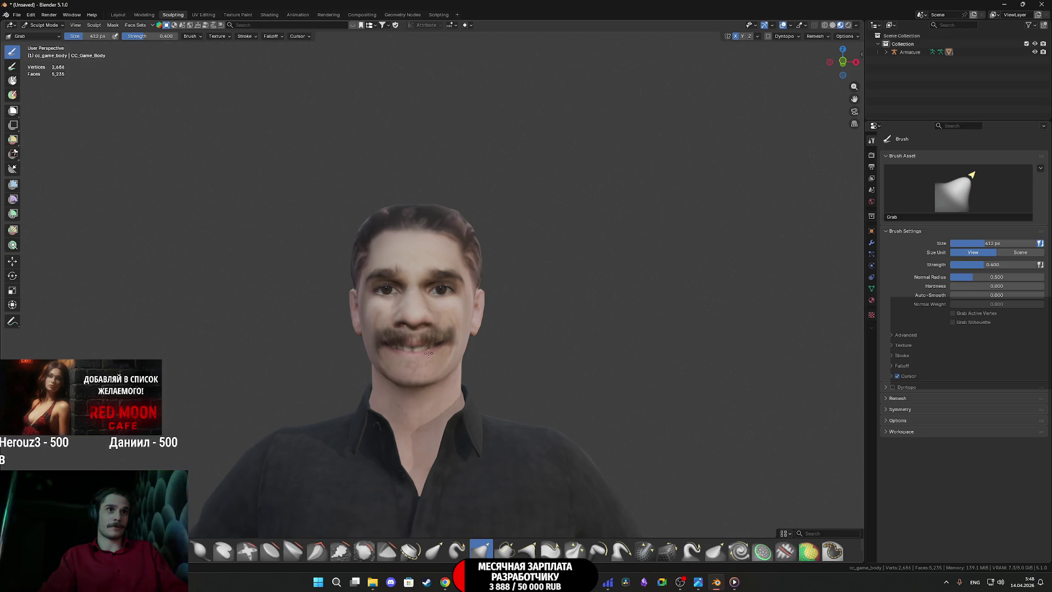
key("ctrl+z")
Step: Settle on the narrower earlier head shape, then zoom out in the Layout workspace
key("ctrl+z")
key("ctrl+shift+z")
key("ctrl+z")
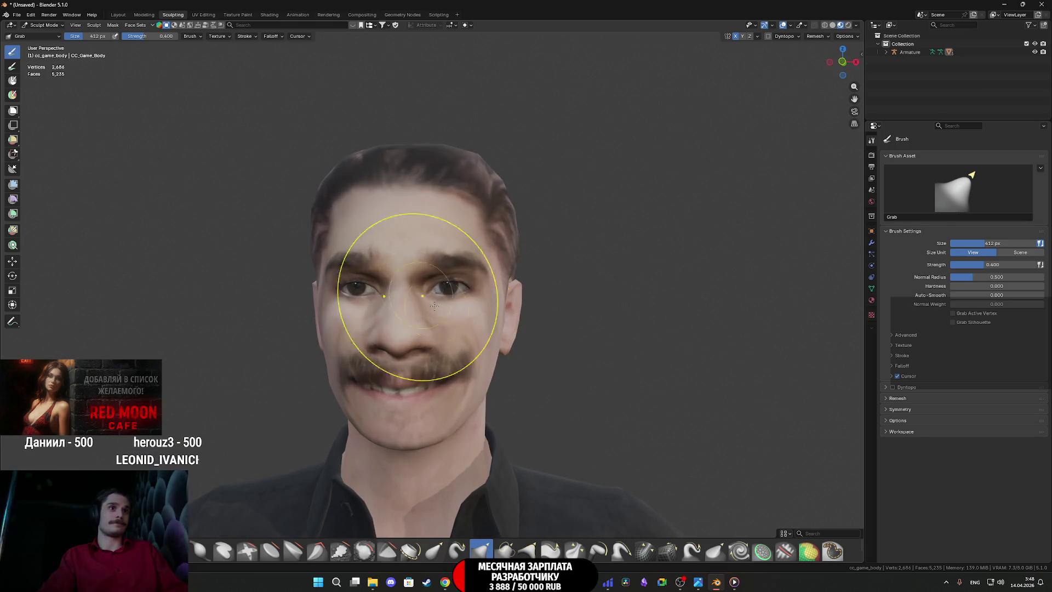
key("ctrl+z")
key("ctrl+shift+z")
key("ctrl+z")
key("ctrl+z")
key("ctrl+z")
key("ctrl+shift+z")
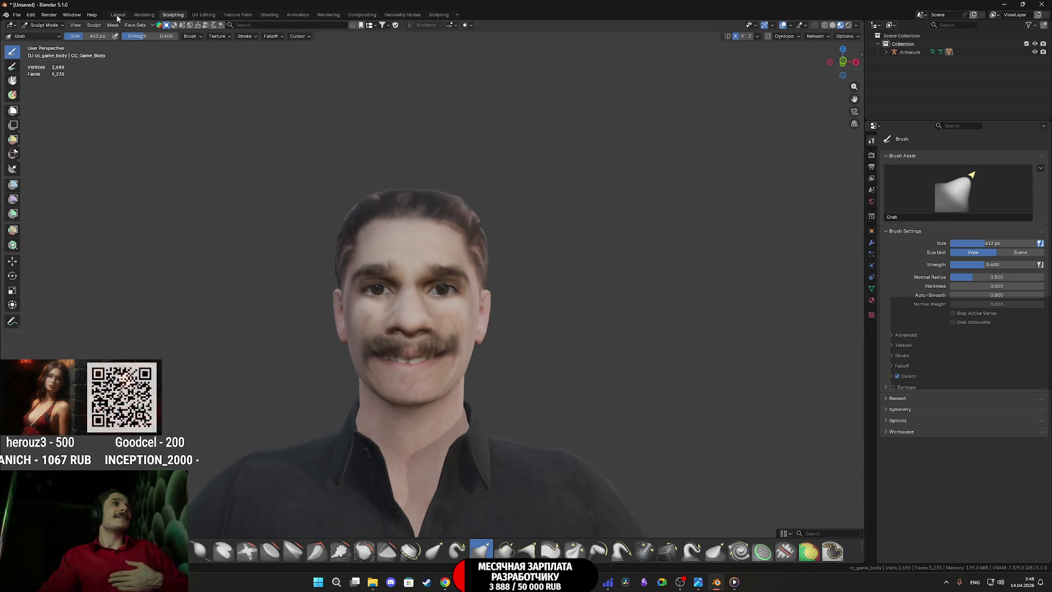
left_click(117, 14)
scroll(603, 291, "down", 5)
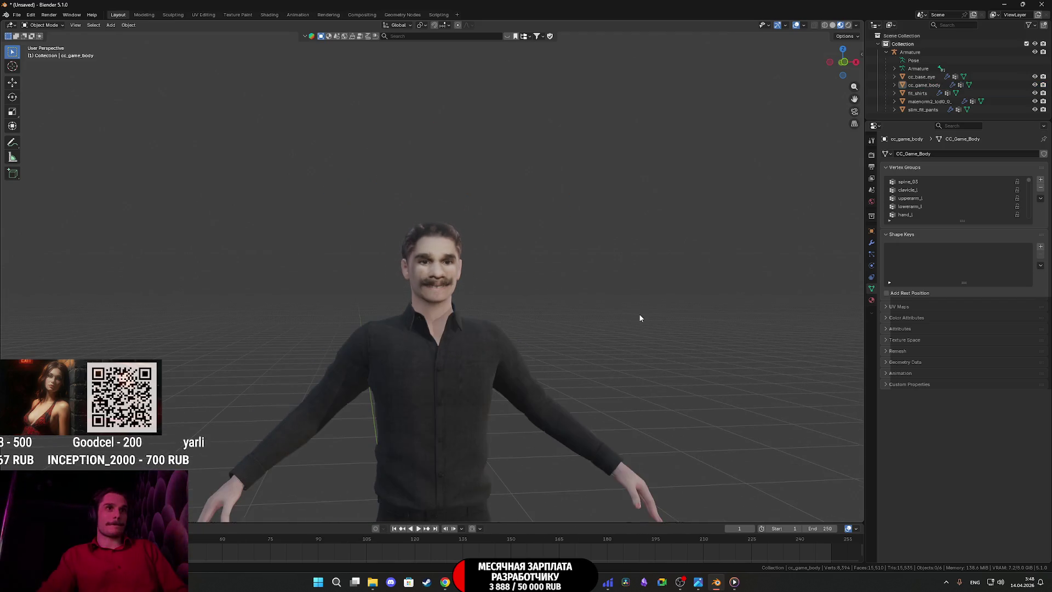
Step: Export the whole character as FBX over Male_BShirt2.fbx, then open the Male_BShirt2 mesh in Unreal
key("a")
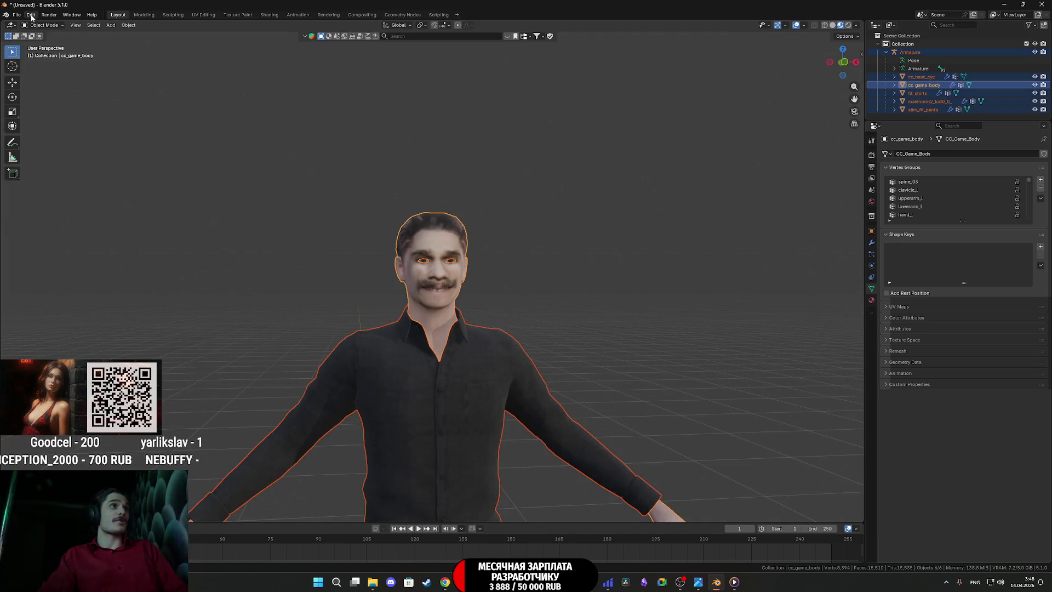
left_click(17, 15)
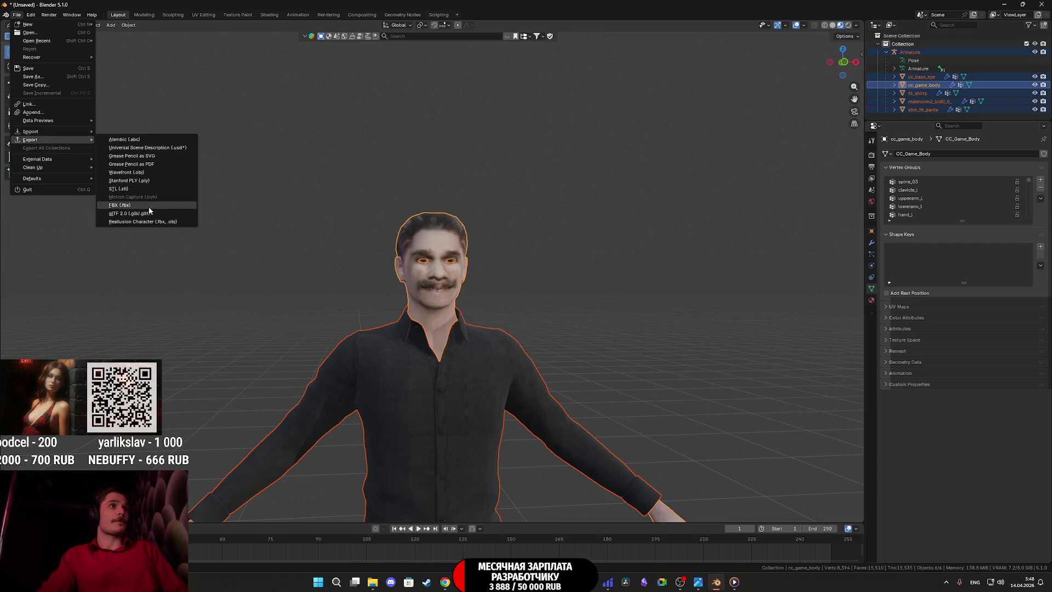
left_click(119, 205)
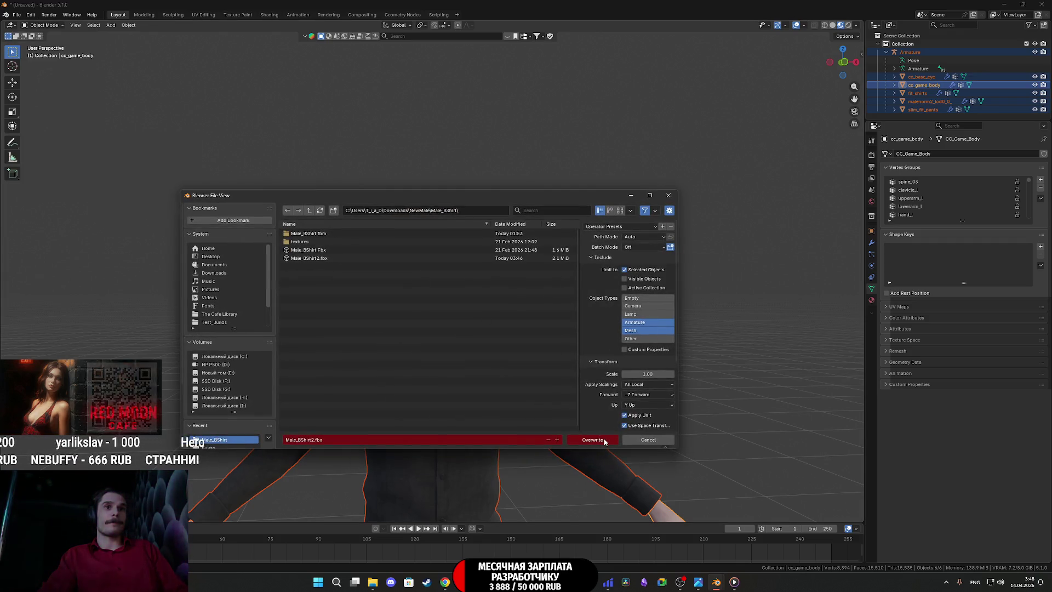
left_click(602, 440)
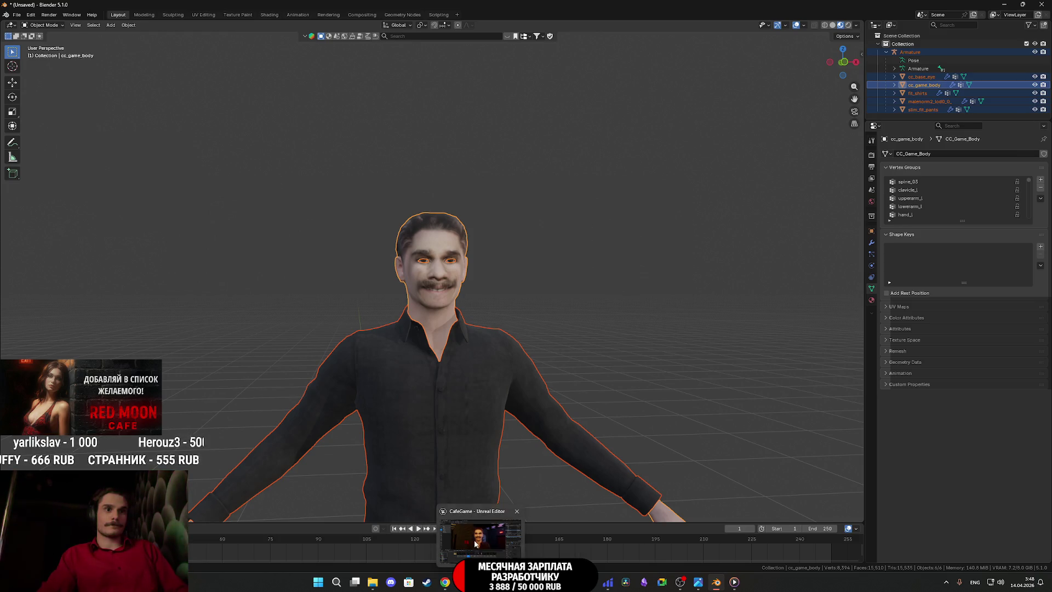
left_click(475, 543)
double_click(374, 442)
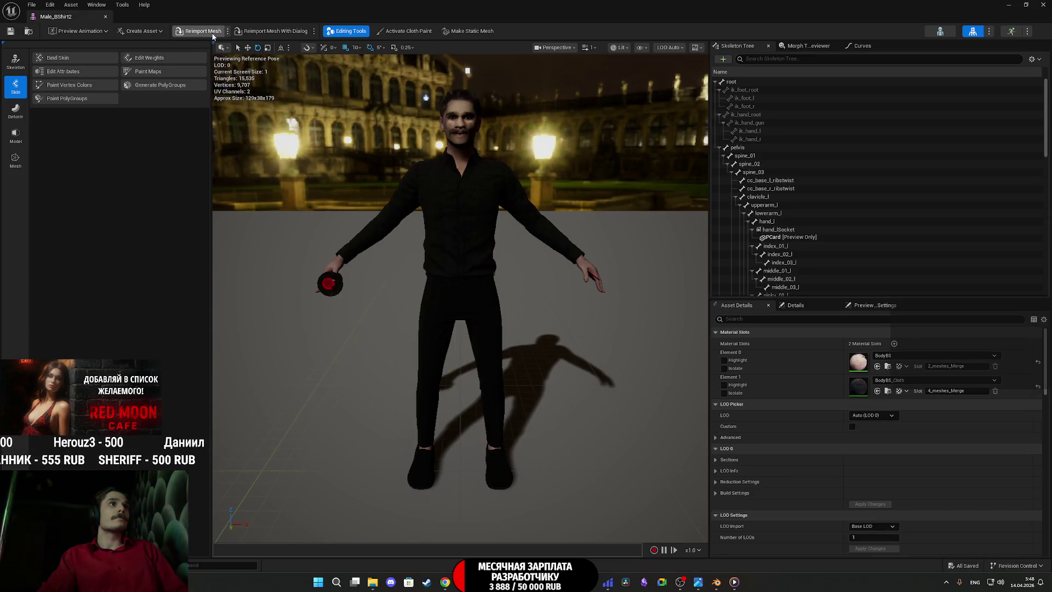
Step: Reimport Male_BShirt2 from the updated FBX and start playing the level in the editor
left_click(206, 32)
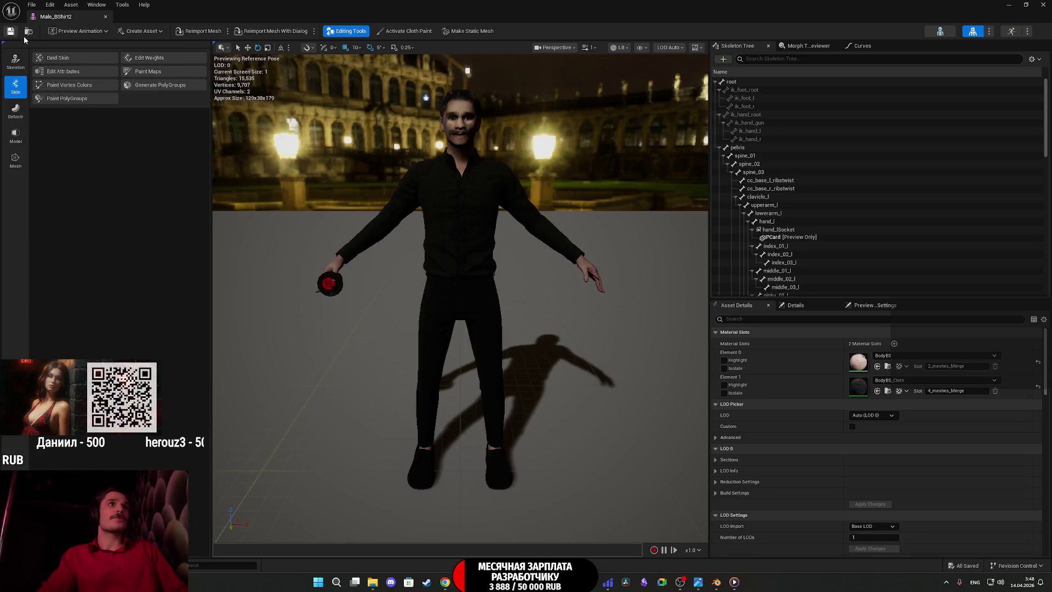
scroll(461, 298, "up", 5)
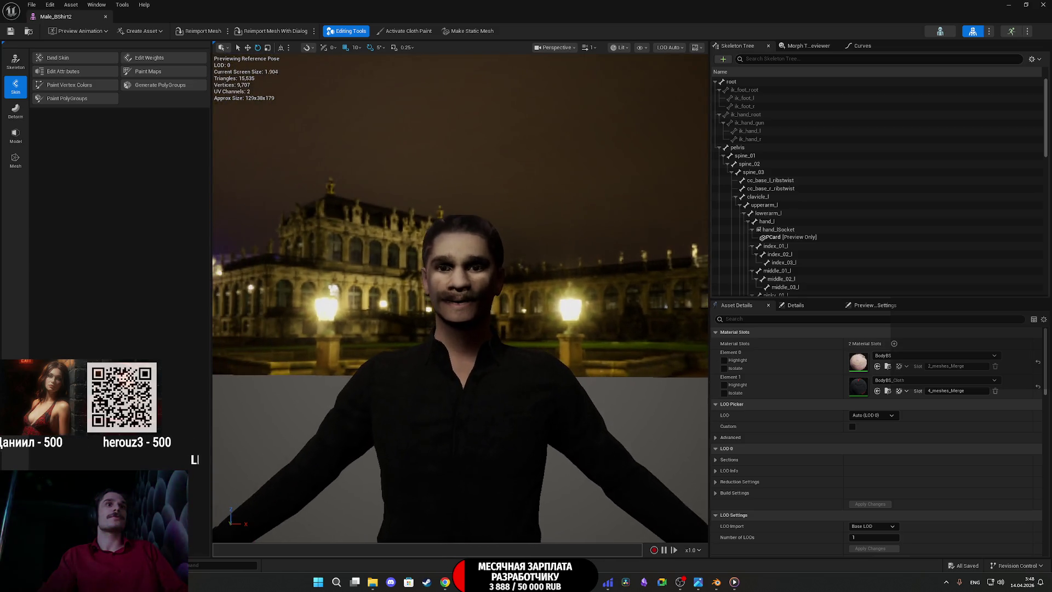
key("alt+Tab")
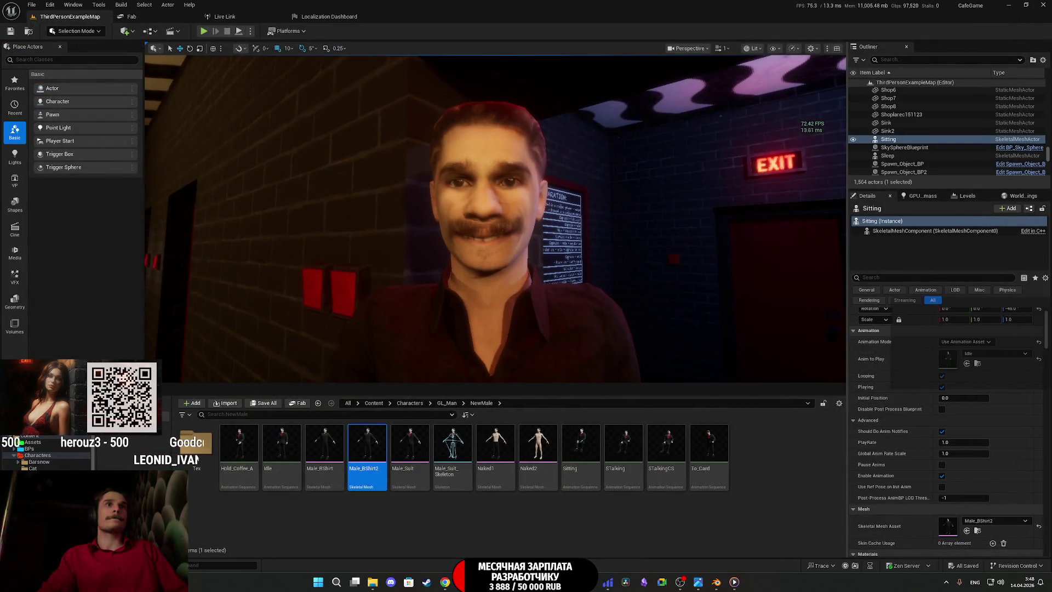
scroll(717, 214, "down", 3)
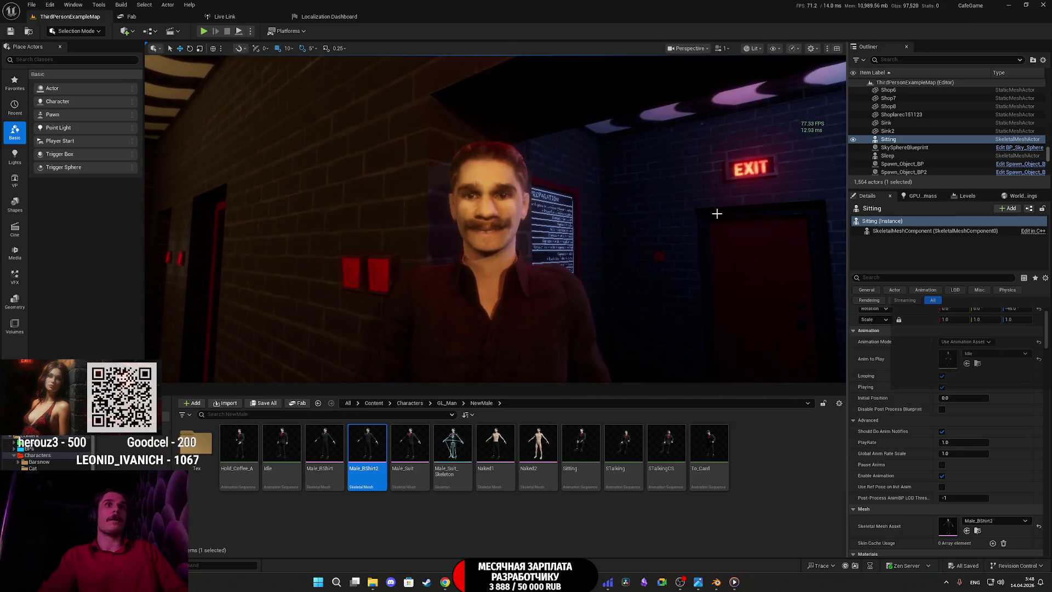
left_click(204, 33)
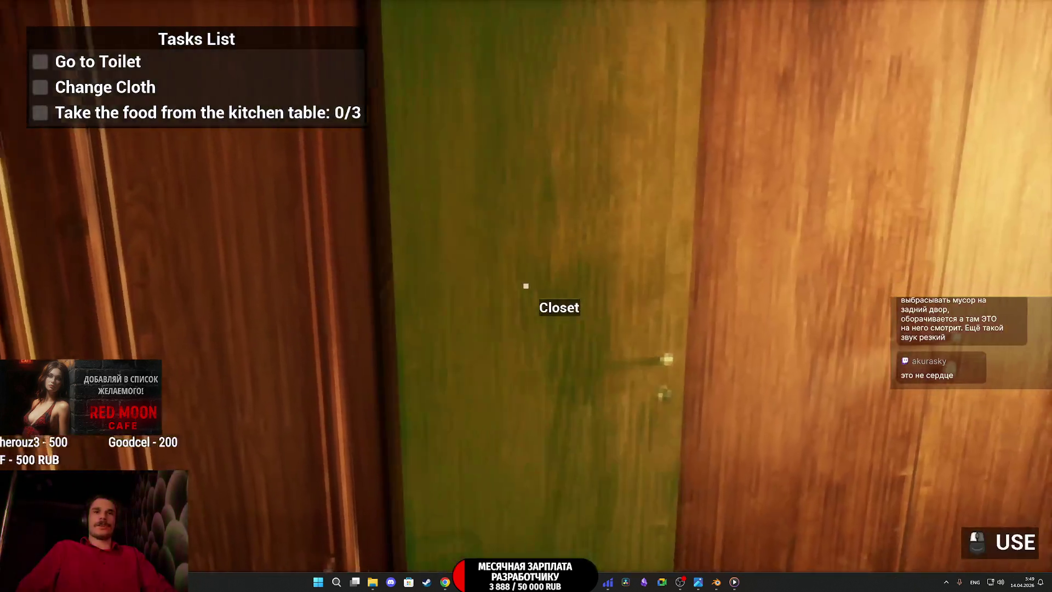
Step: Take clothing from the closet shelf to complete the Change Cloth task
left_click(526, 286)
left_click(526, 286)
left_click(527, 286)
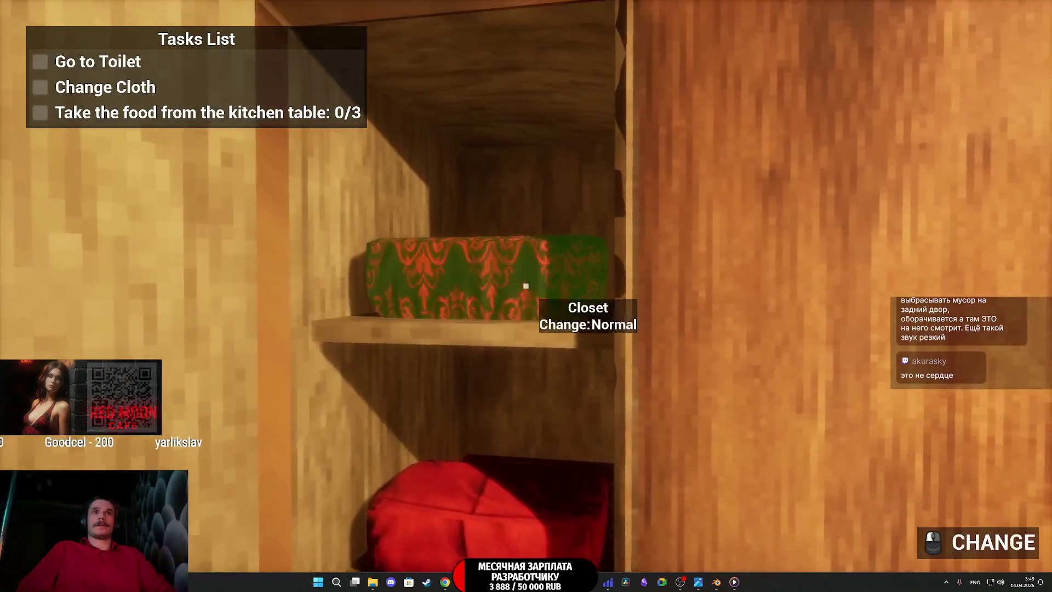
left_click(526, 286)
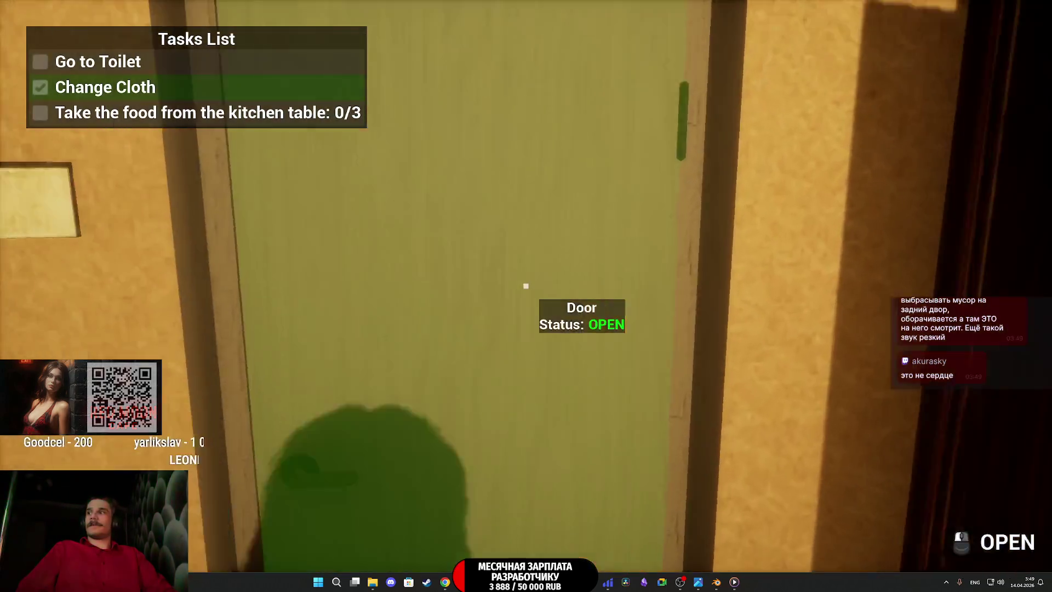
Step: Walk to the toilet, switch on its light and open the toilet lid
key("w")
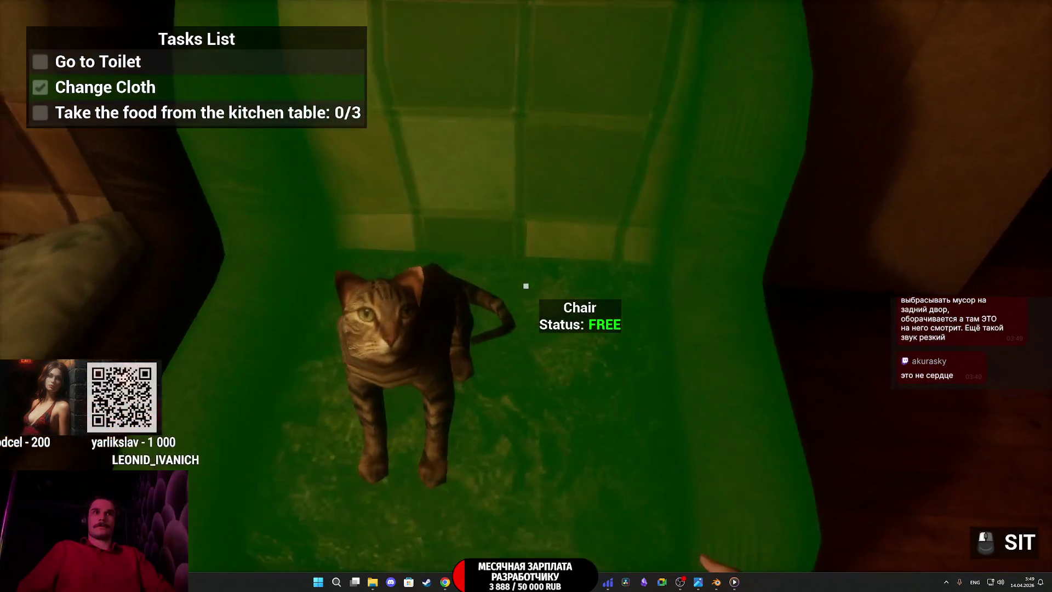
left_click(527, 286)
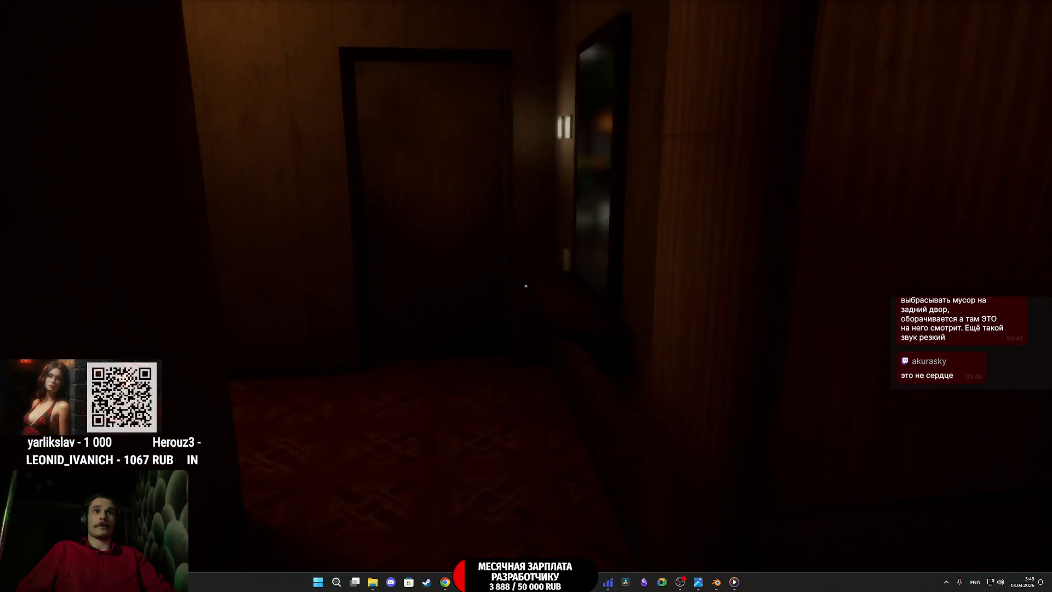
key("w")
left_click(526, 286)
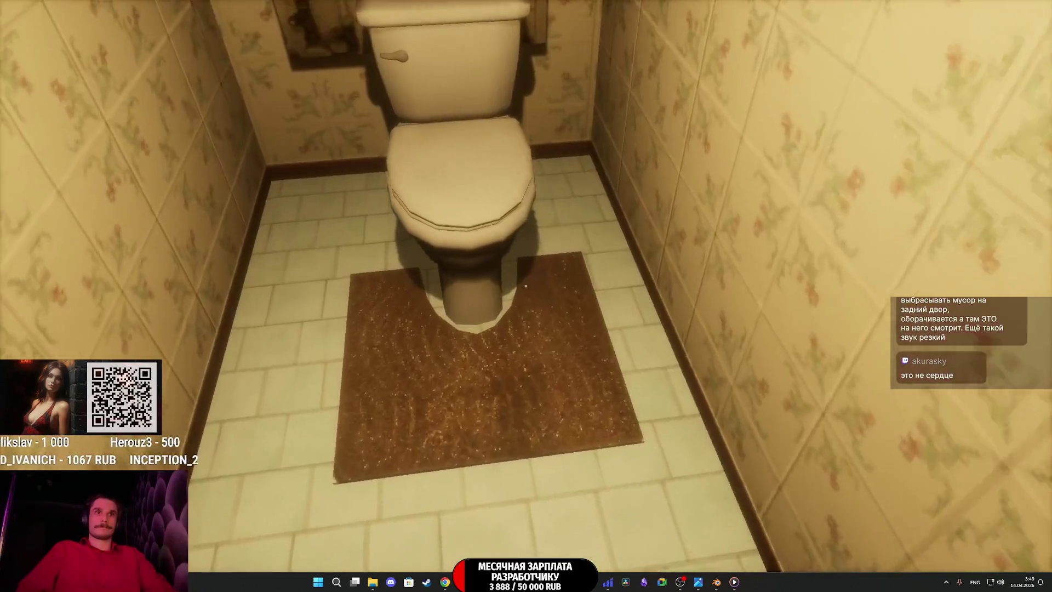
left_click(526, 286)
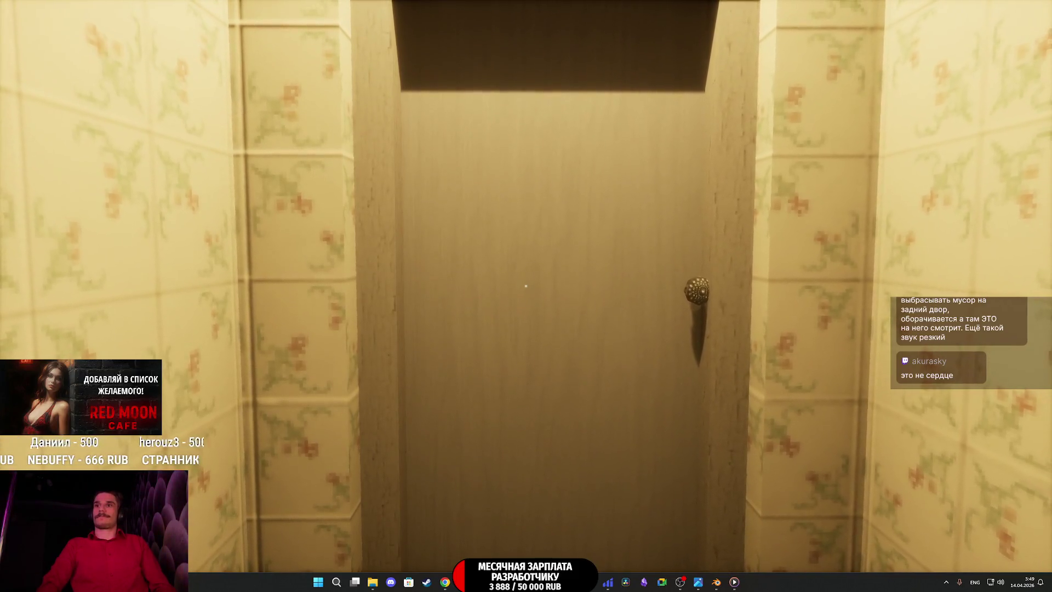
Step: Leave the toilet and collect the water bottle and cans from the kitchen table
key("w")
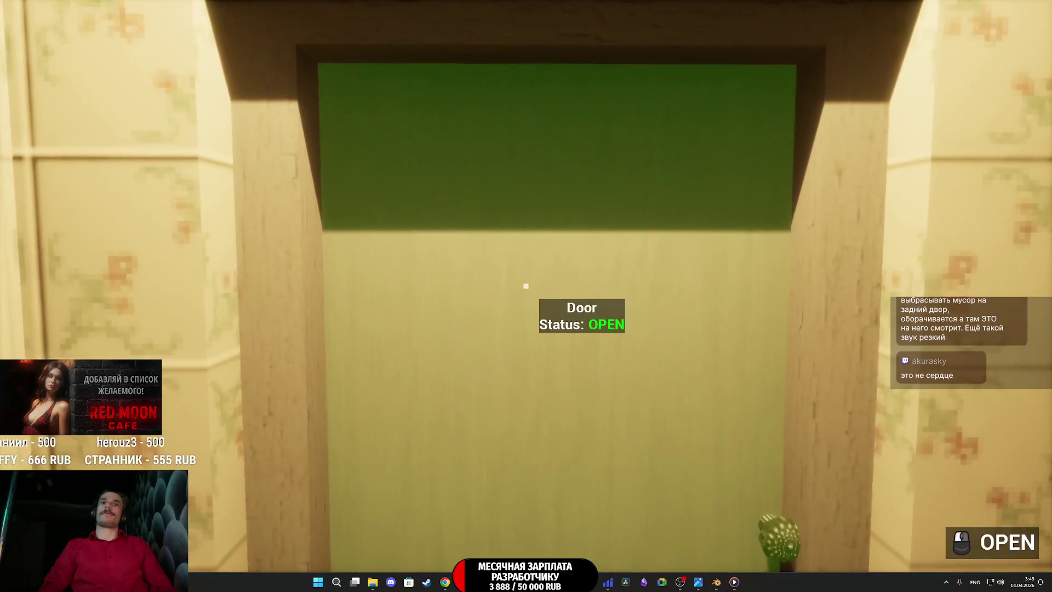
left_click(526, 286)
key("w")
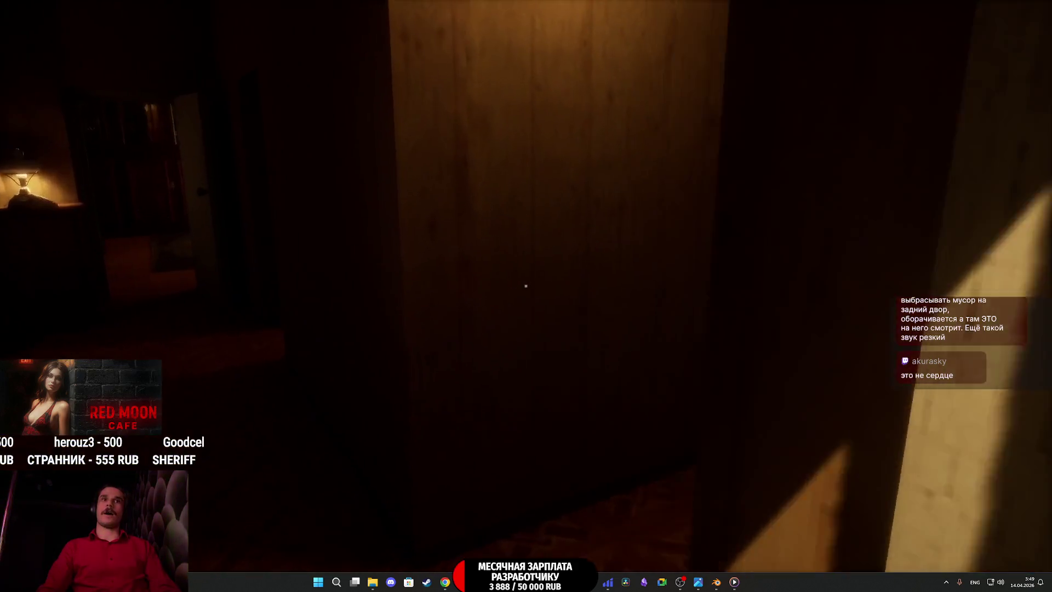
key("w")
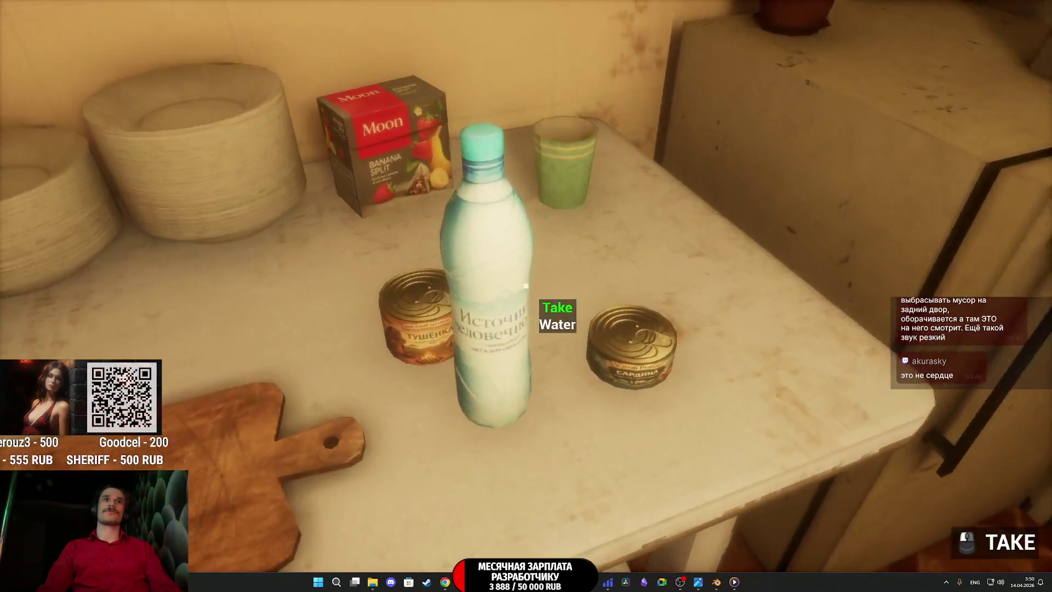
left_click(526, 286)
left_click(525, 285)
left_click(526, 285)
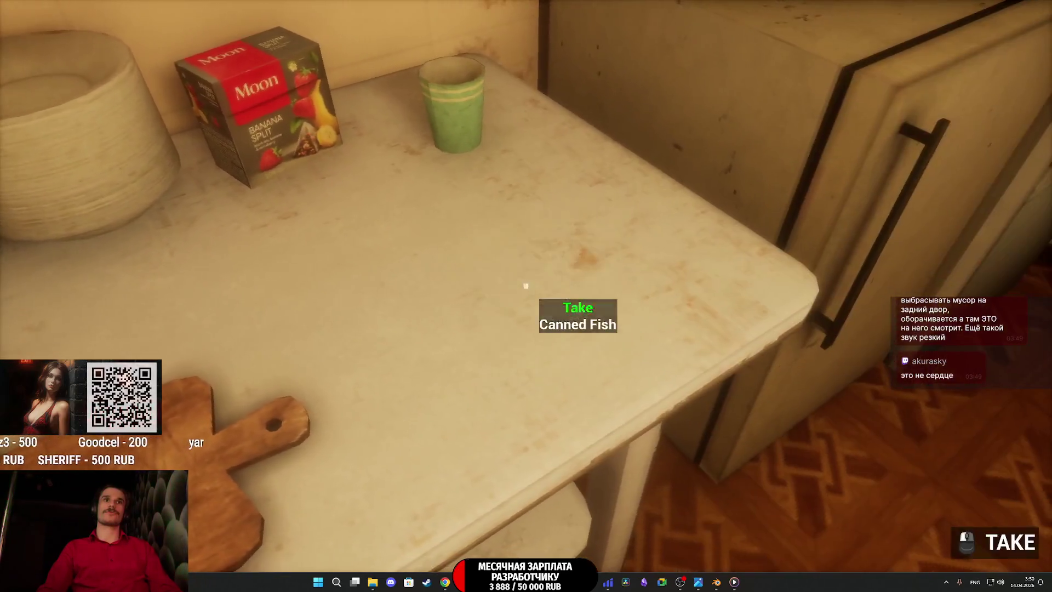
key("w")
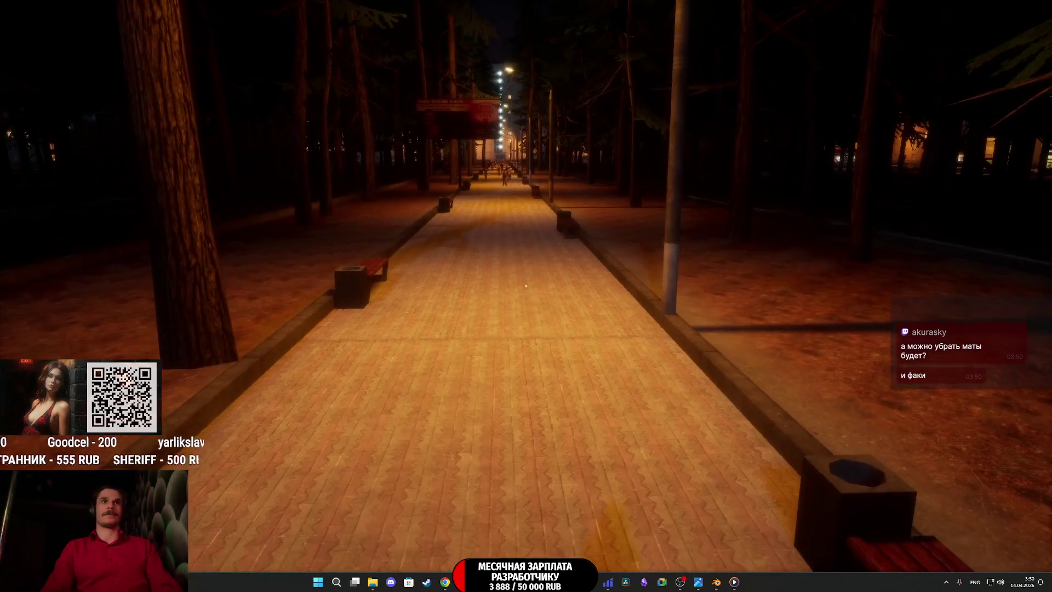
Step: Walk past the Red Moon Cafe storefront and along the iron fence
key("w")
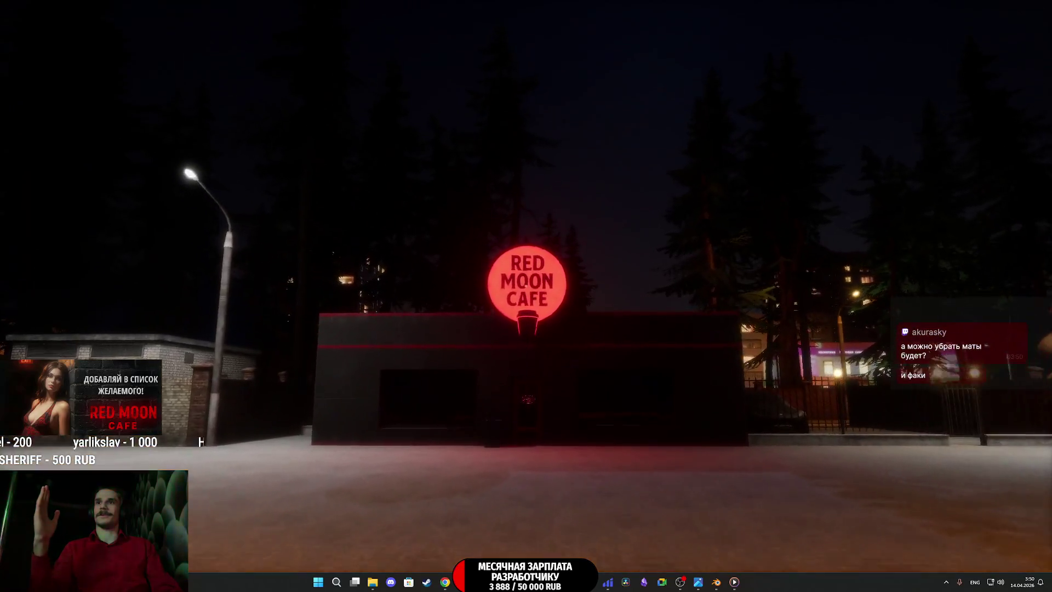
key("w")
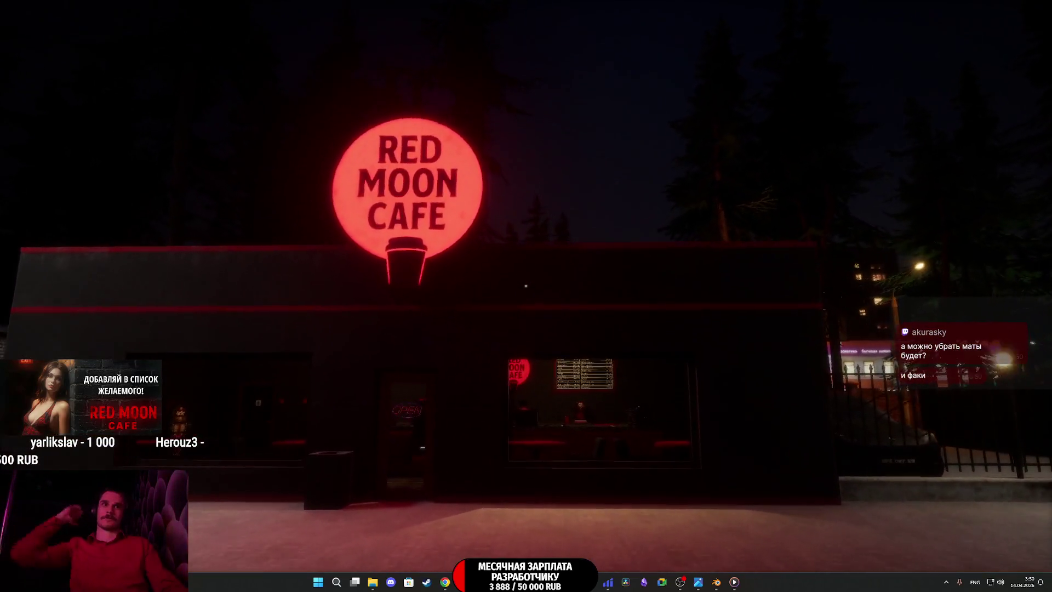
key("w")
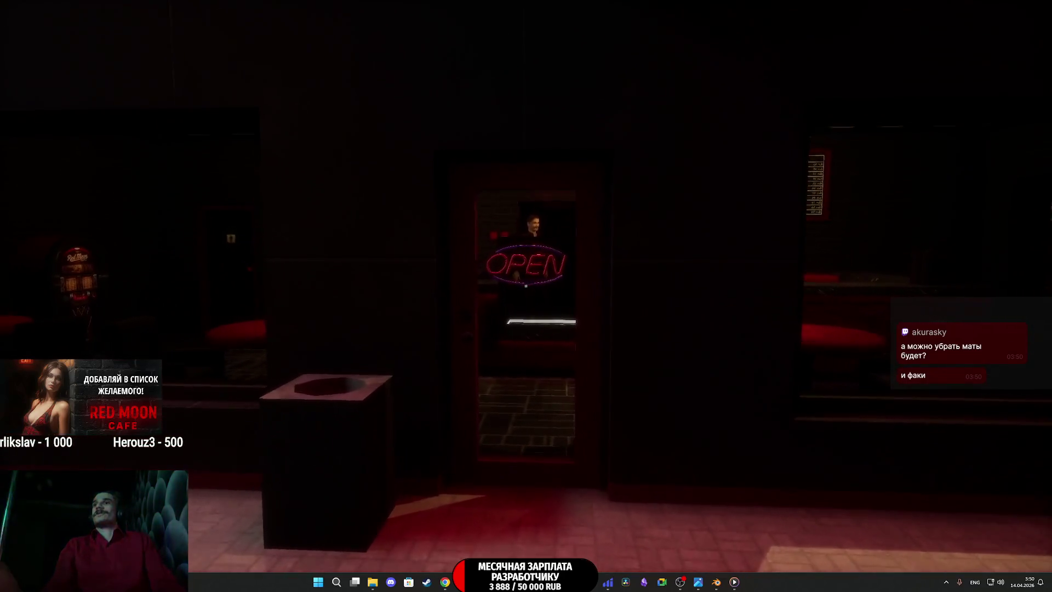
key("w")
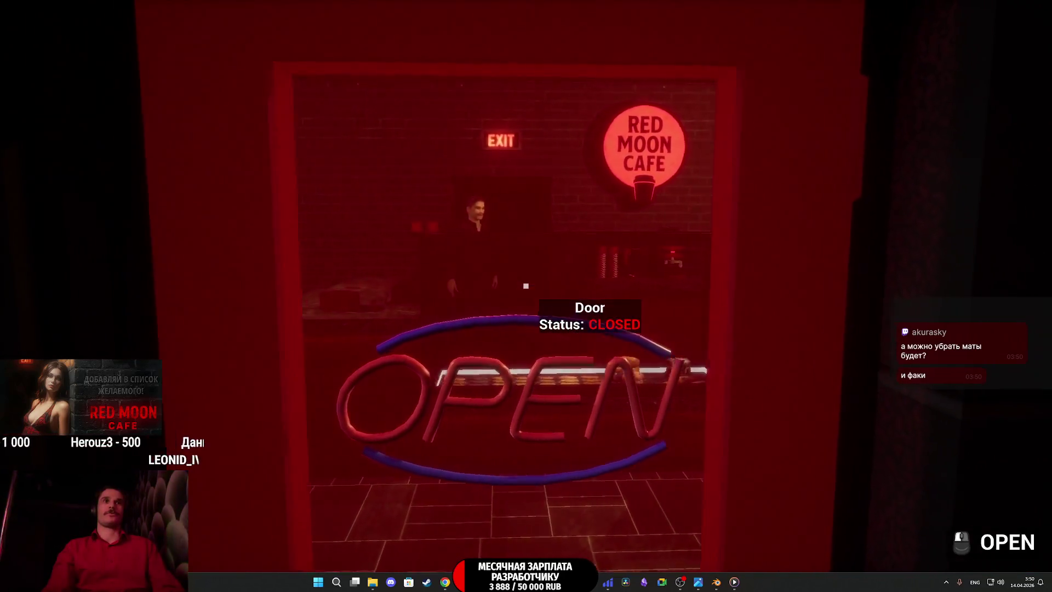
key("w")
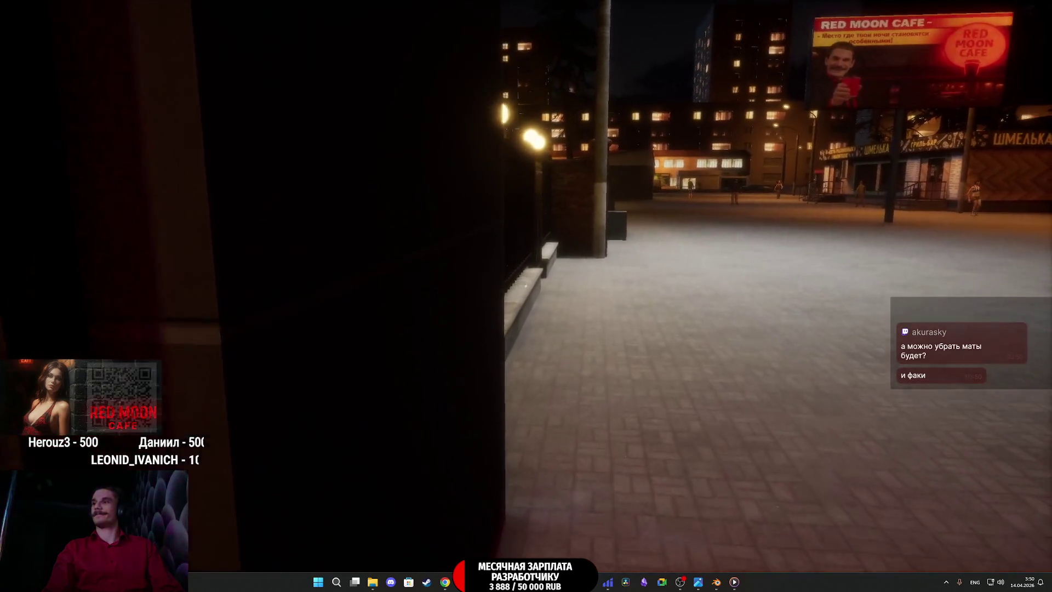
key("w")
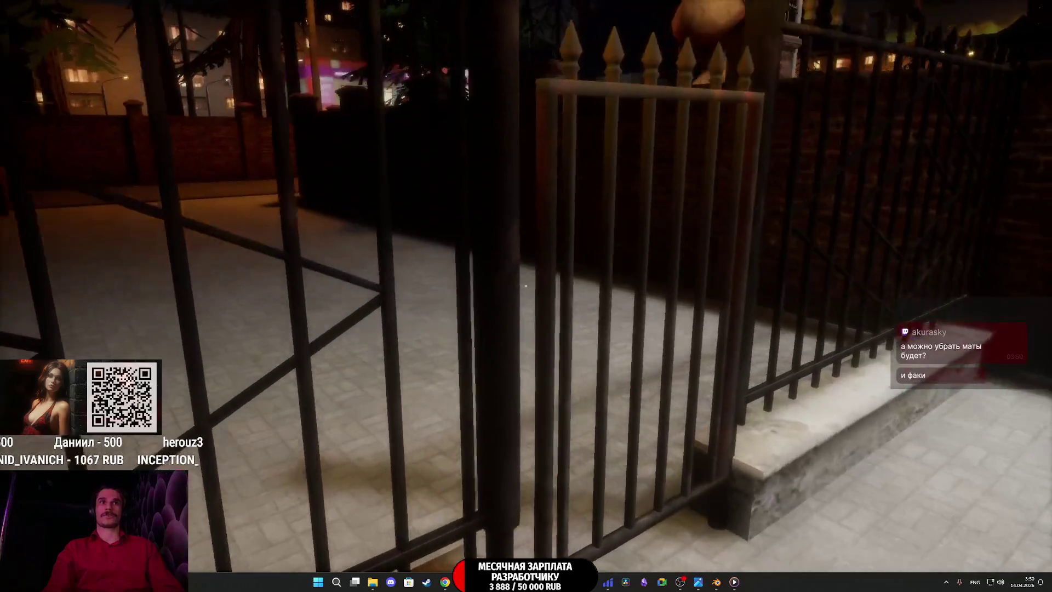
Step: Open the iron gate and walk up to the parked car by the cafe
key("e")
key("w")
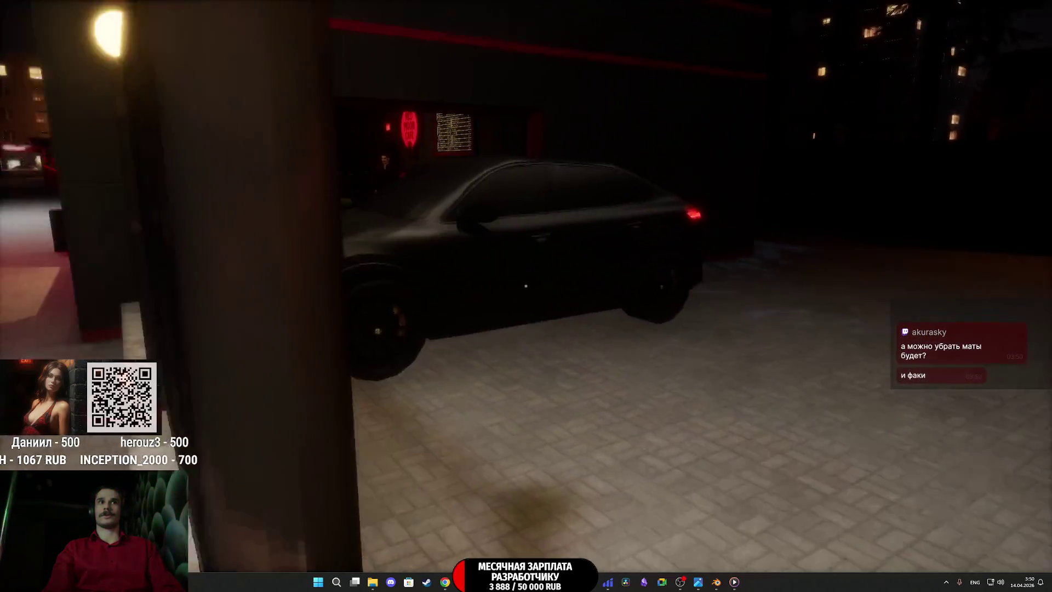
key("w")
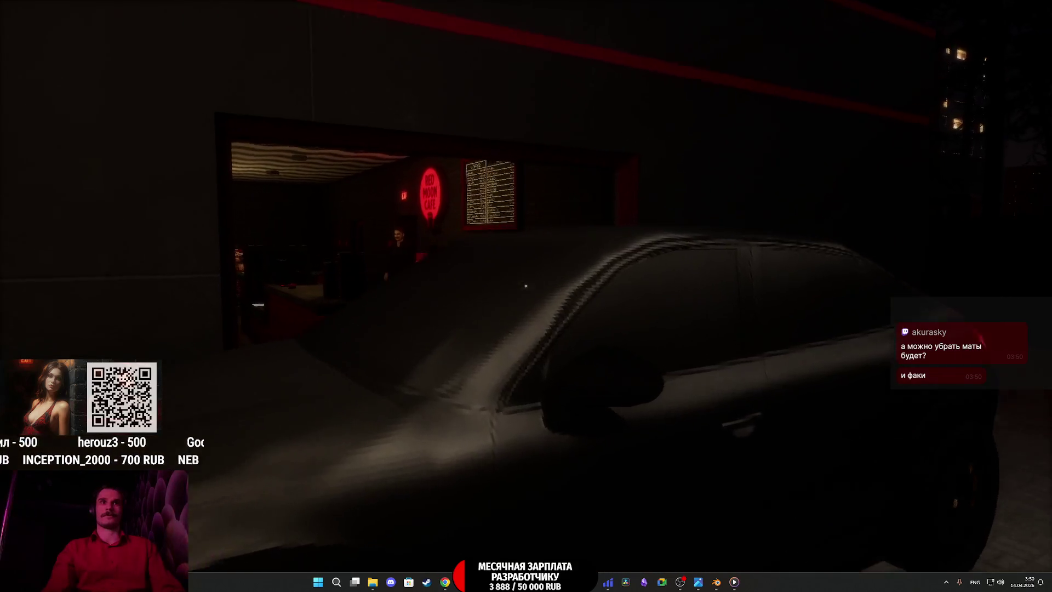
key("w")
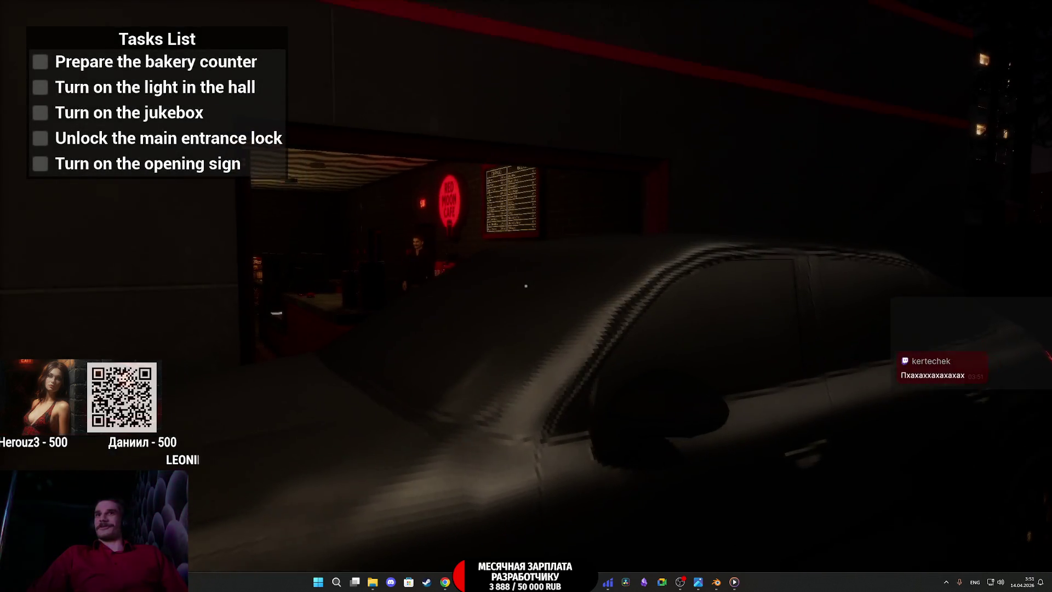
Step: Walk around the parked car and along the building to the red door
key("w")
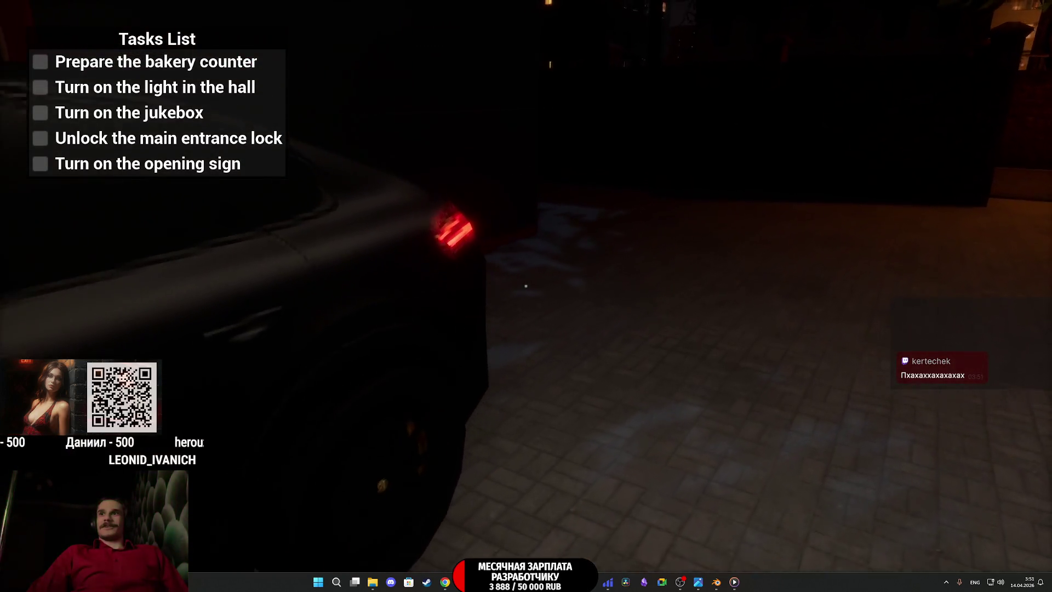
key("w")
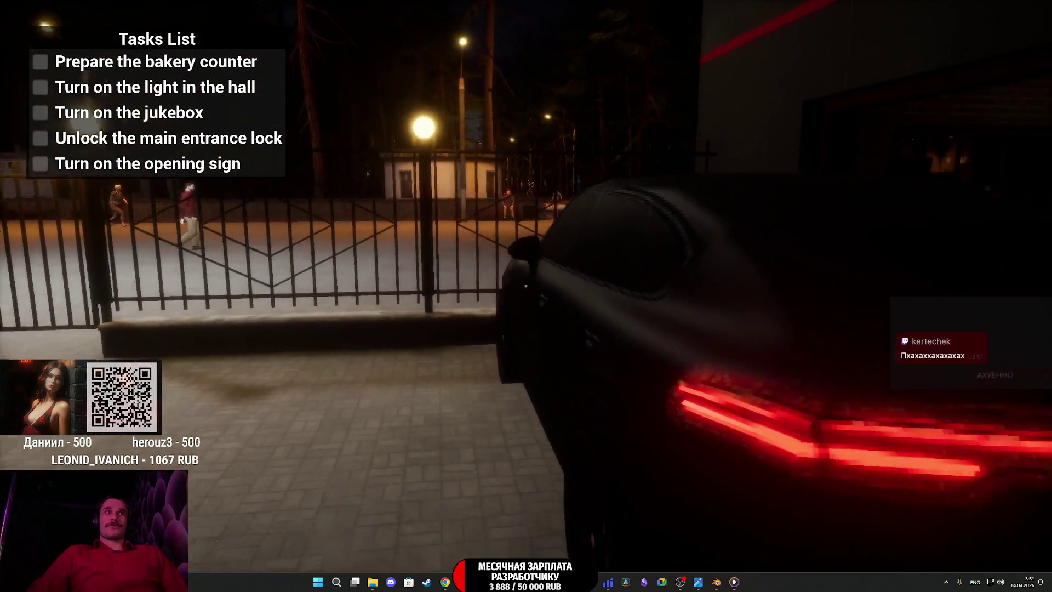
key("w")
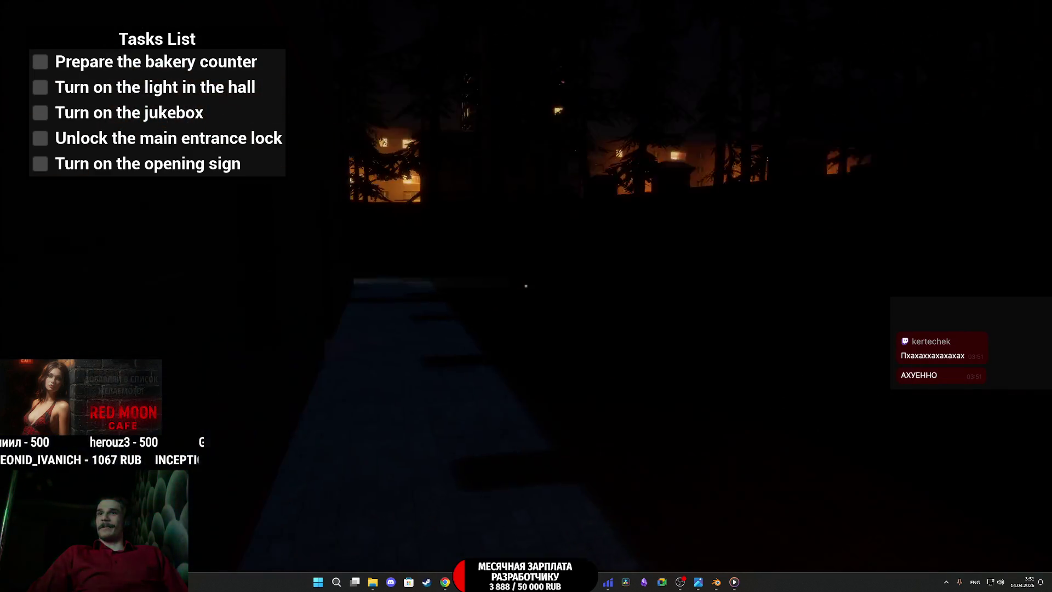
key("w")
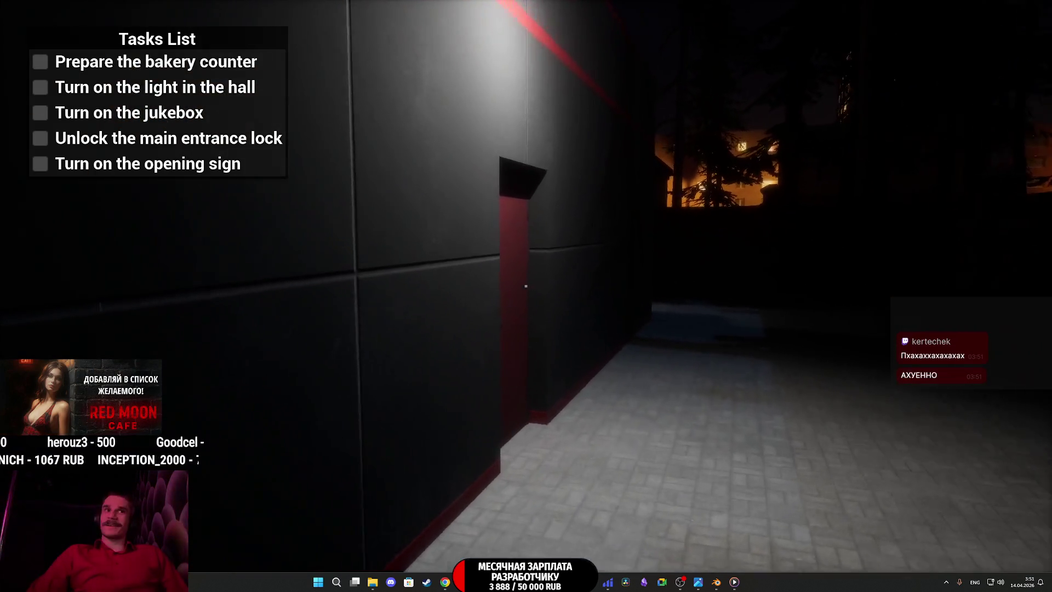
key("w")
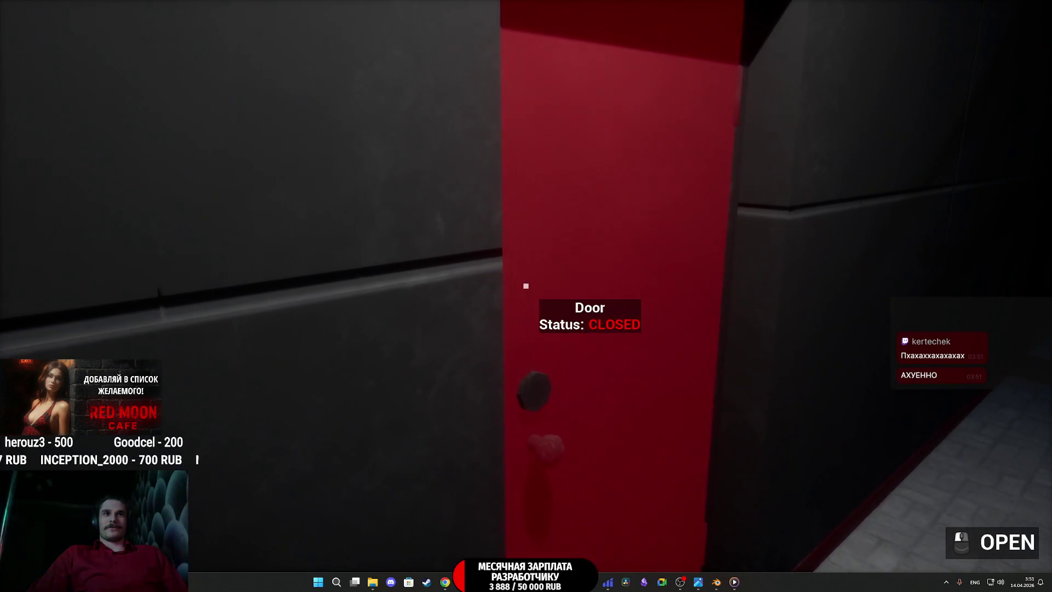
Step: Unlock the red door with the cafe keys from the inventory and walk inside
left_click(526, 286)
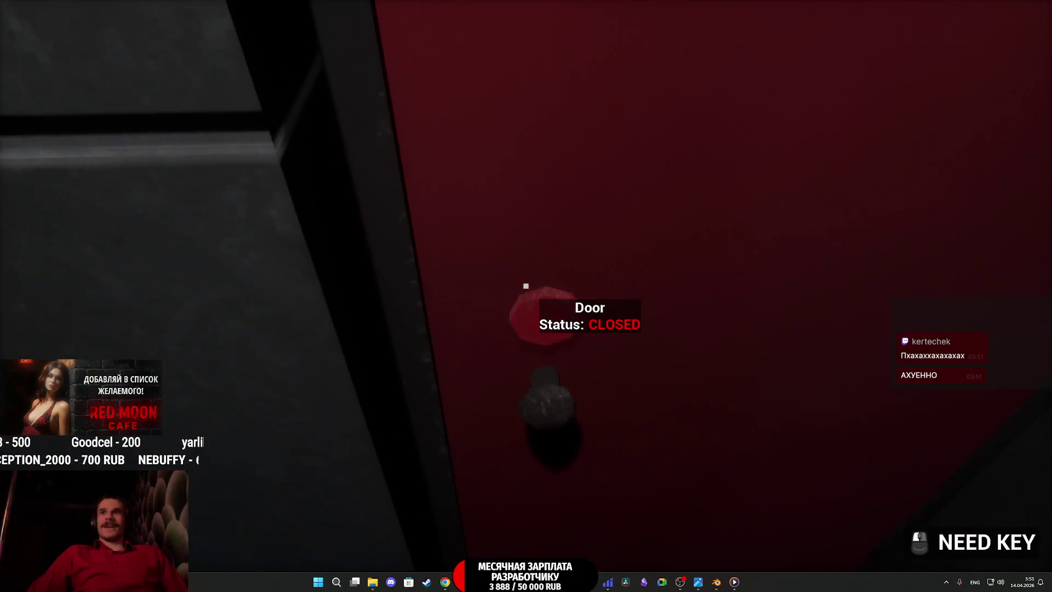
key("Tab")
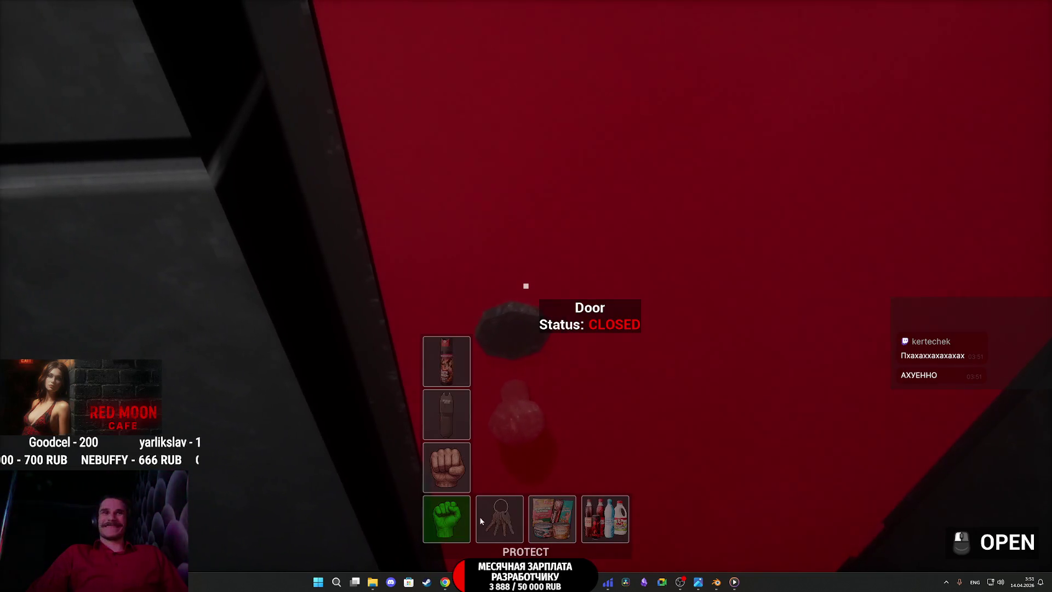
left_click(517, 432)
left_click(517, 432)
left_click(527, 286)
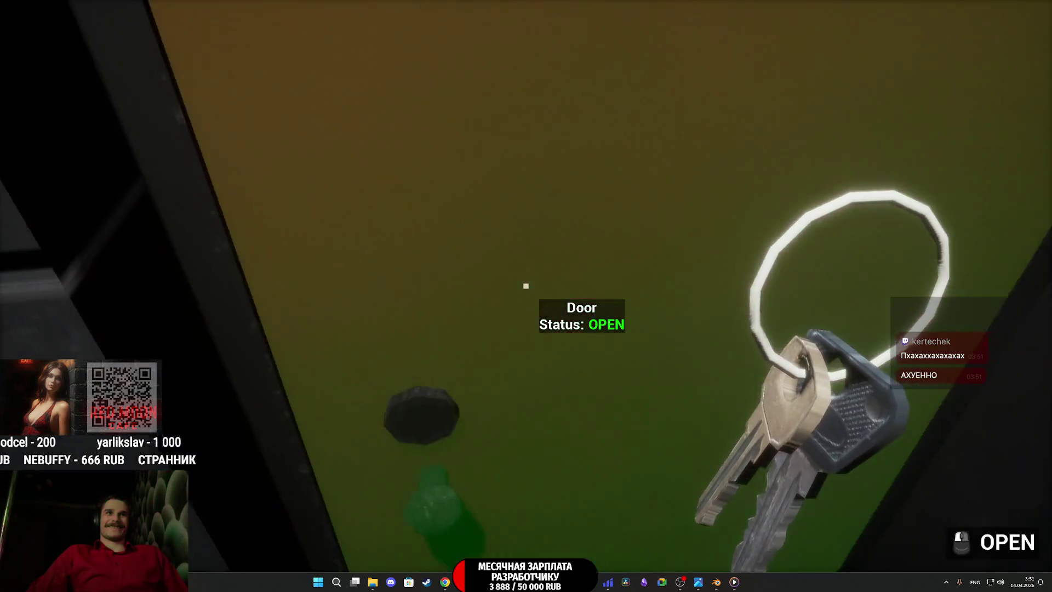
key("w")
key("w")
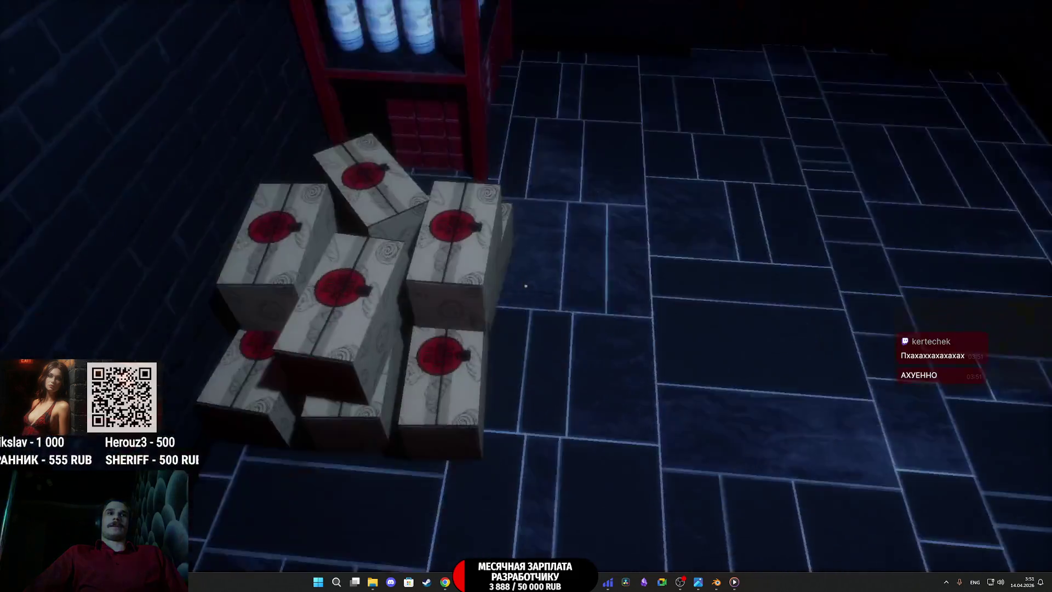
Step: Carry a bread box from the stack and set it down at the bakery counter
left_click(526, 286)
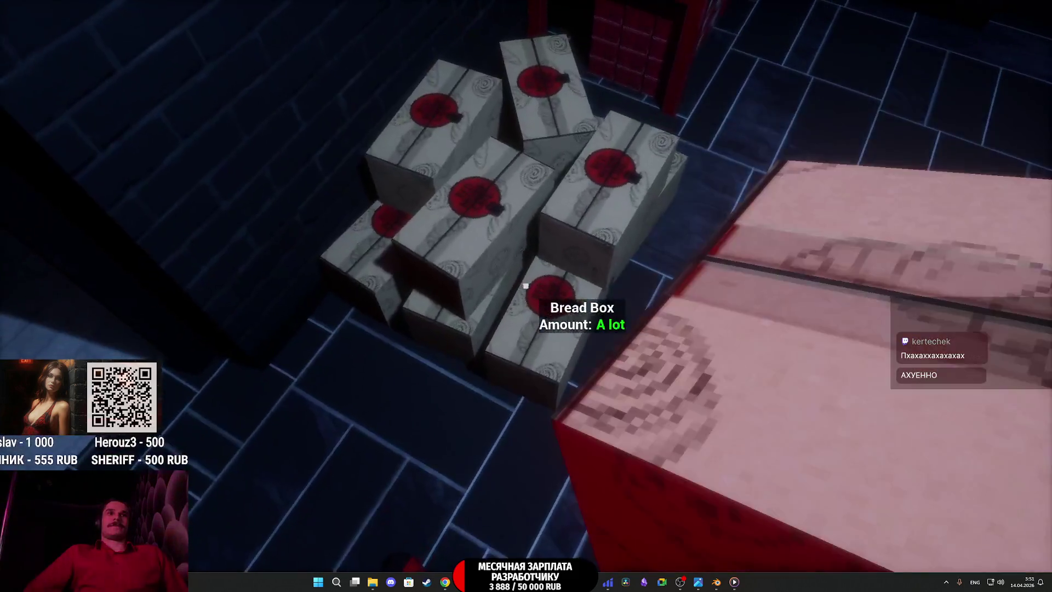
key("w")
key("w")
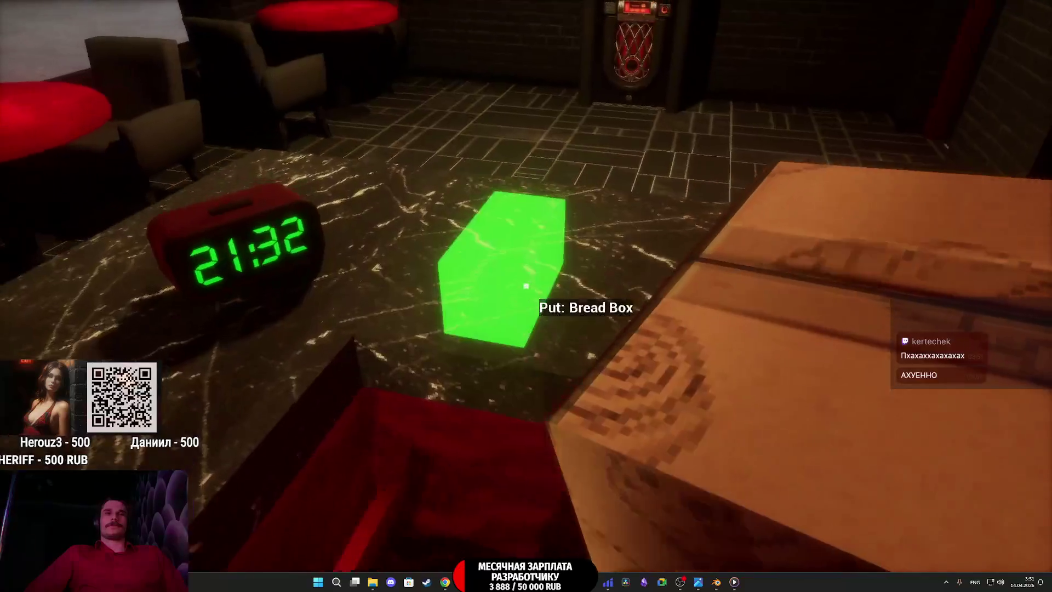
left_click(527, 286)
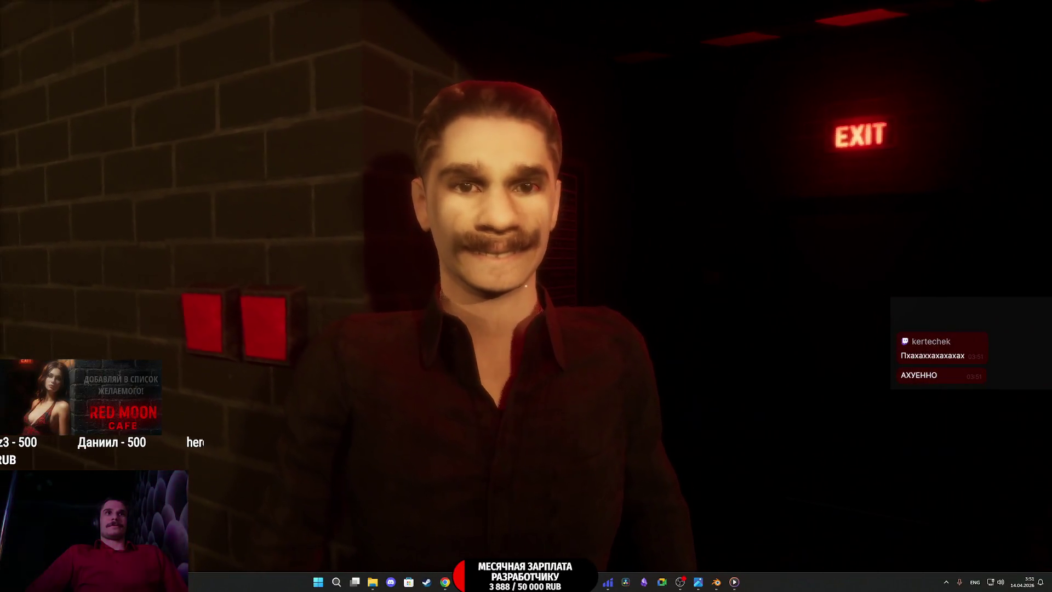
Step: Step back from the mustached client and walk toward the cashbox light switch
key("s")
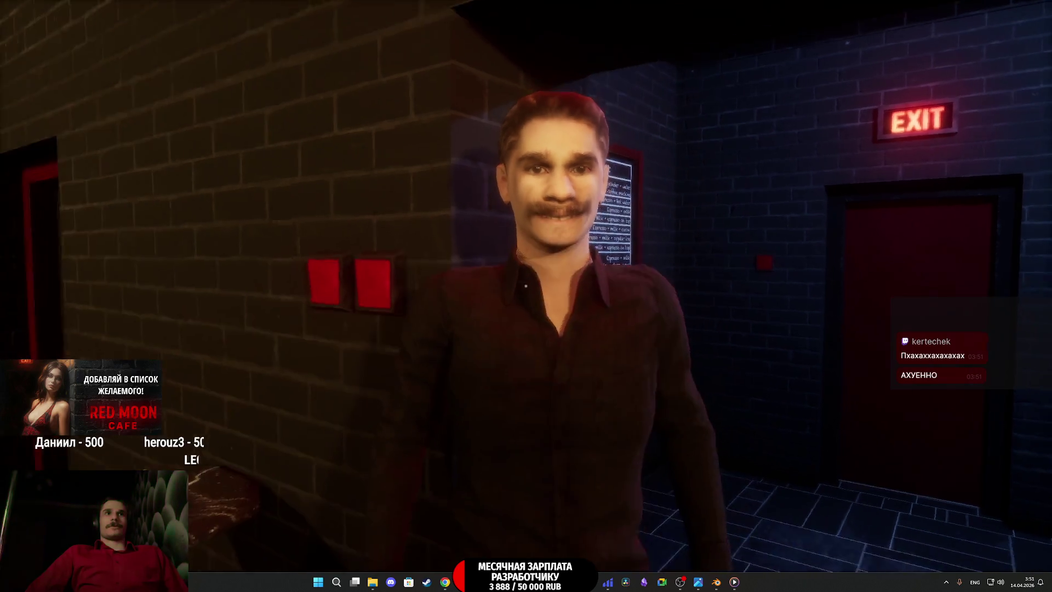
key("w")
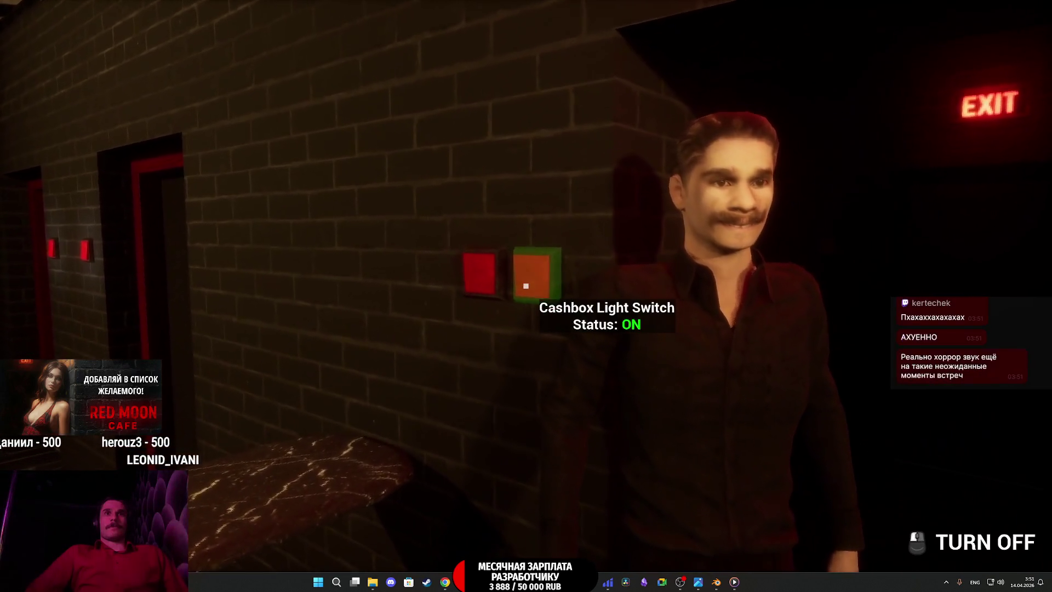
mouse_move(527, 285)
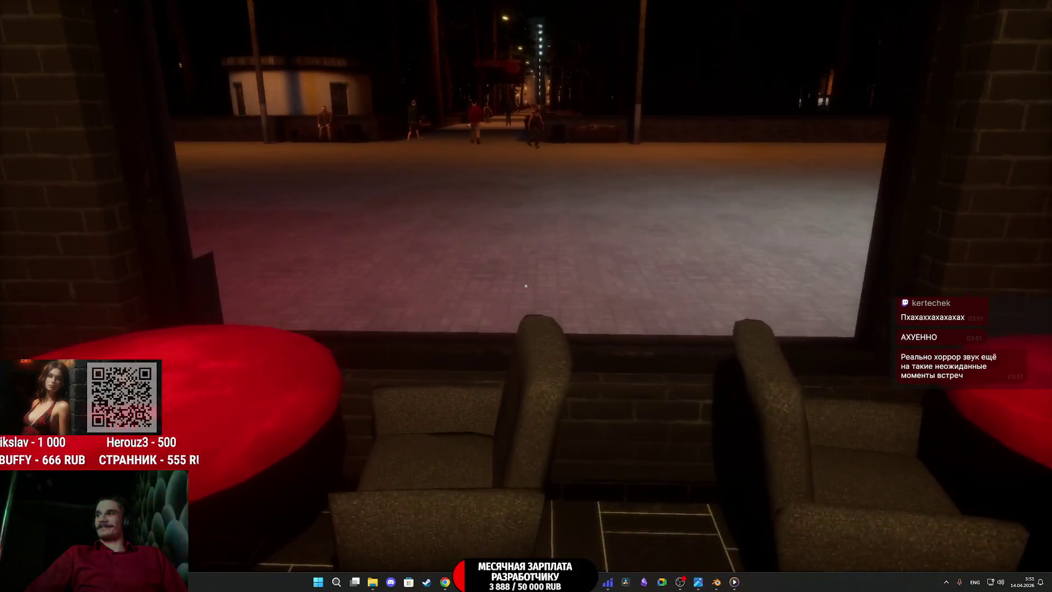
Step: Sit in the armchair and stand up, then walk past the jukebox to the restroom doors
key("f")
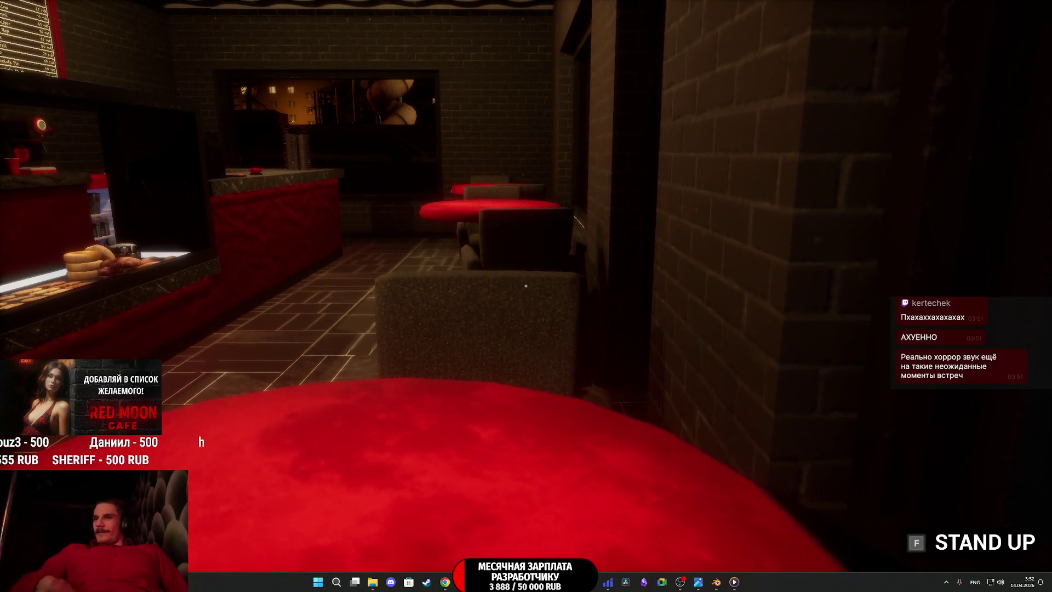
key("f")
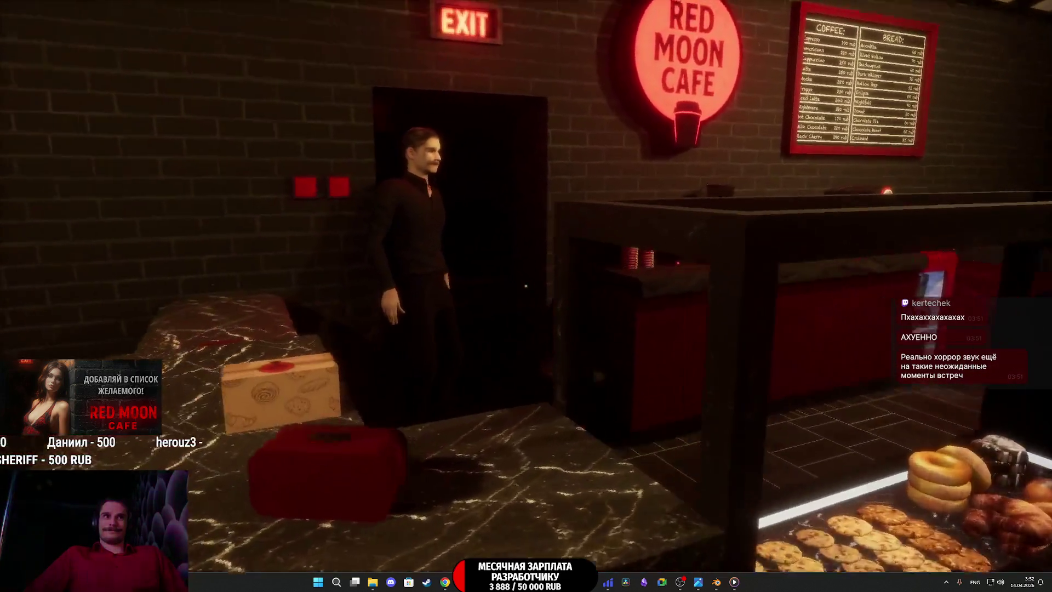
key("s")
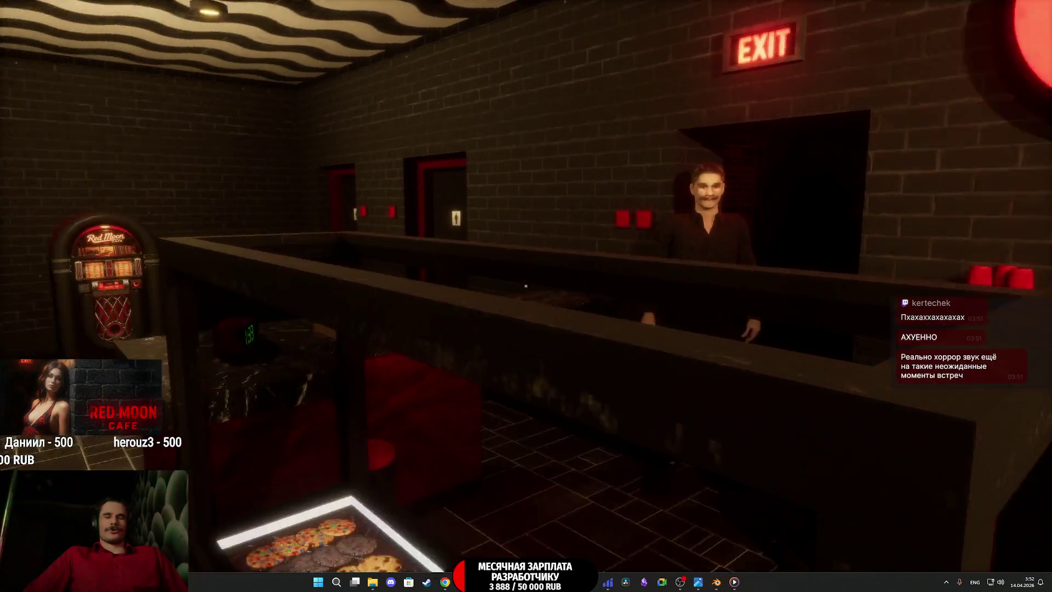
key("w")
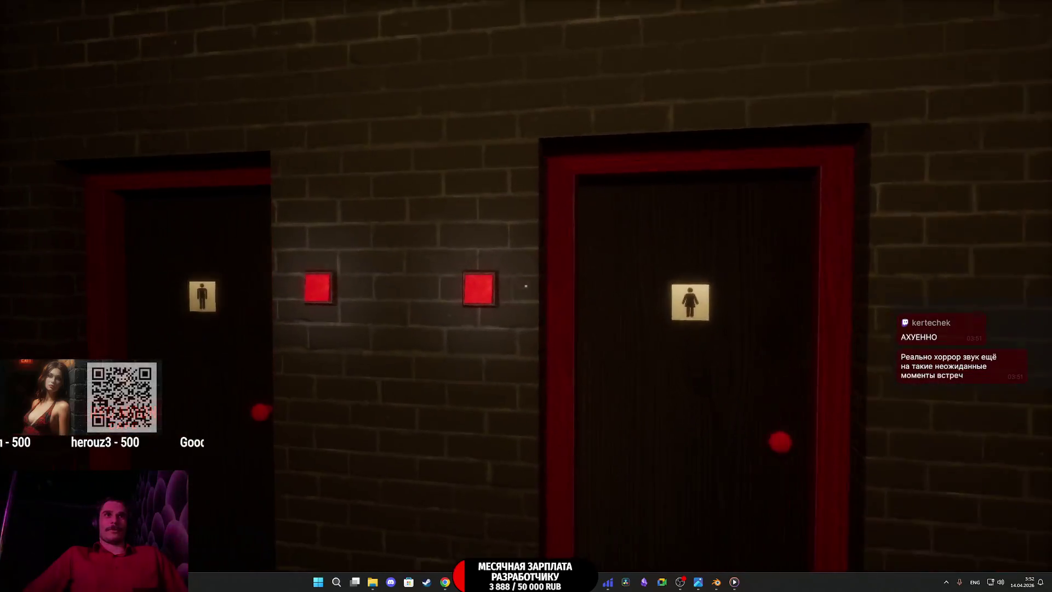
Step: Walk past the jukebox to the entrance and switch the cafe sign to OPEN
key("w")
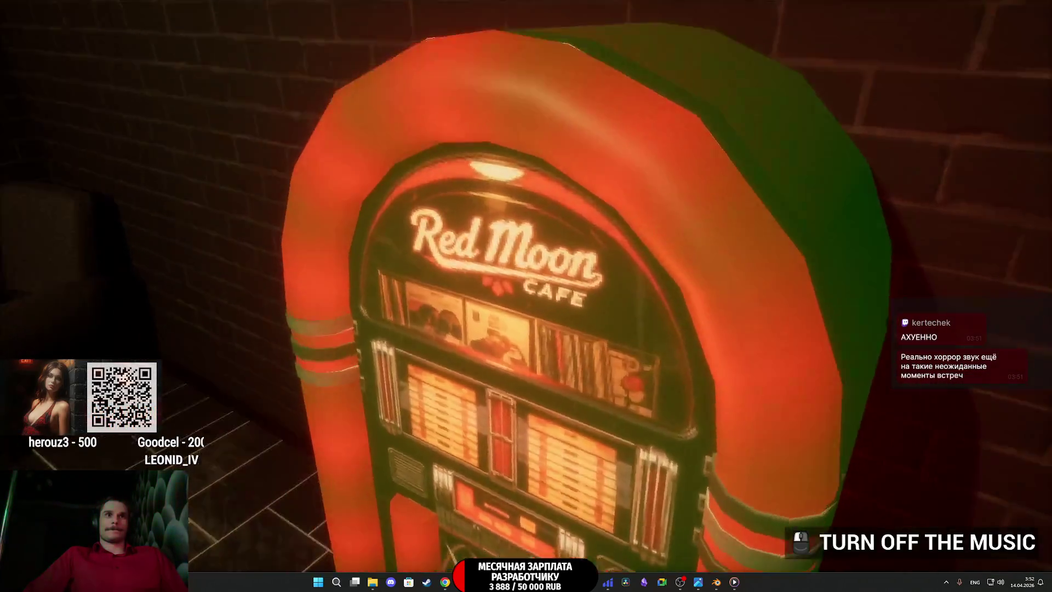
key("w")
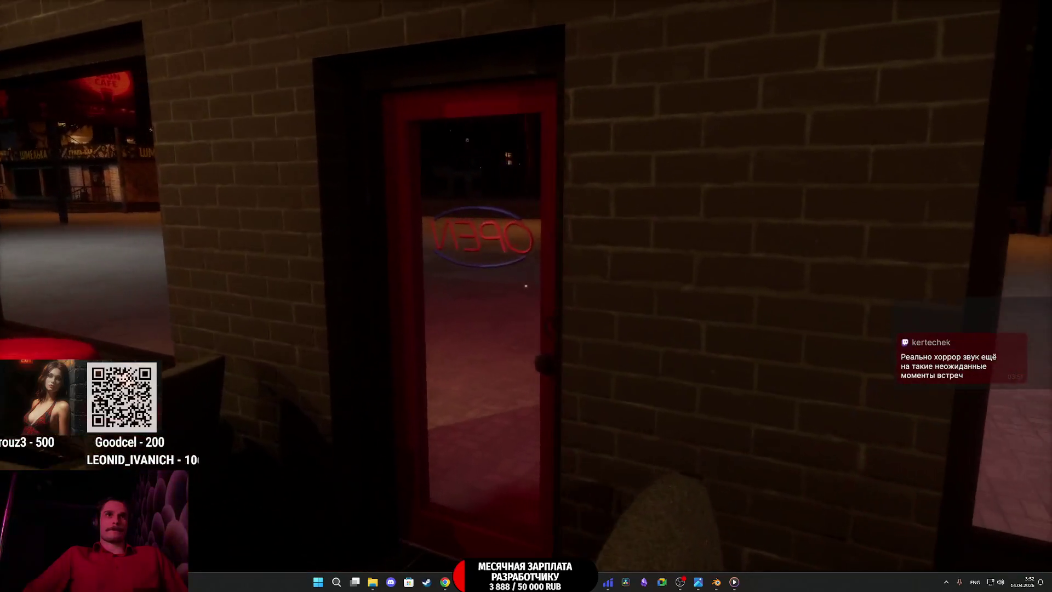
key("e")
key("e")
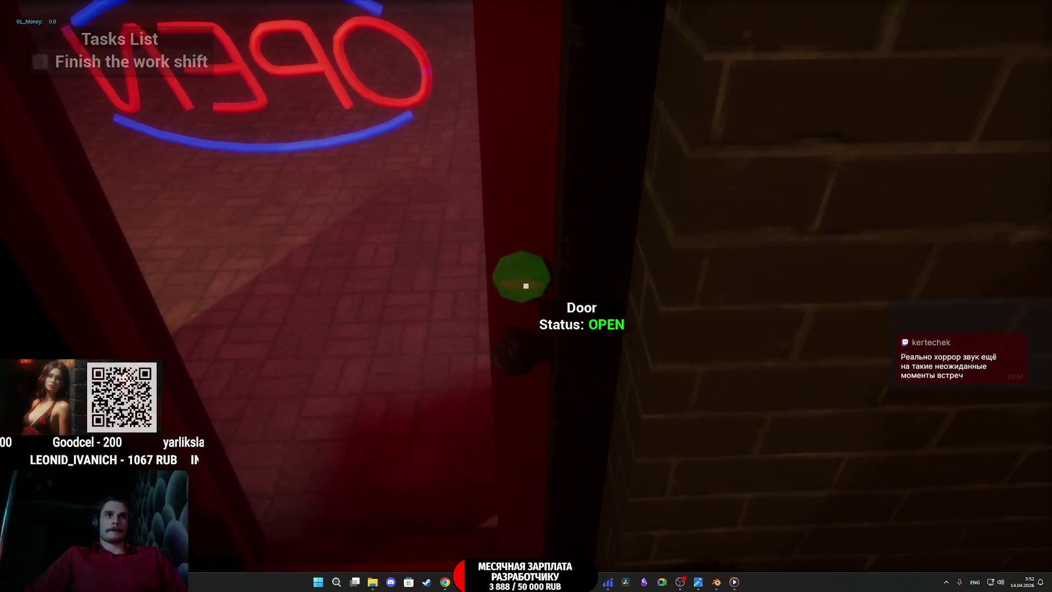
Step: Switch on the restroom light with E and step into the restroom
key("w")
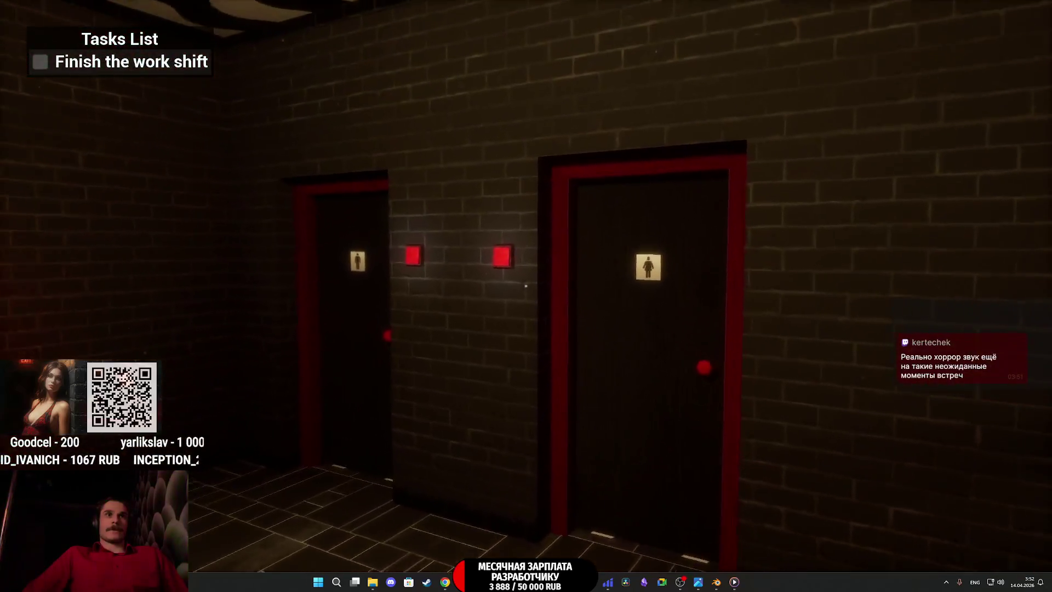
key("e")
key("w")
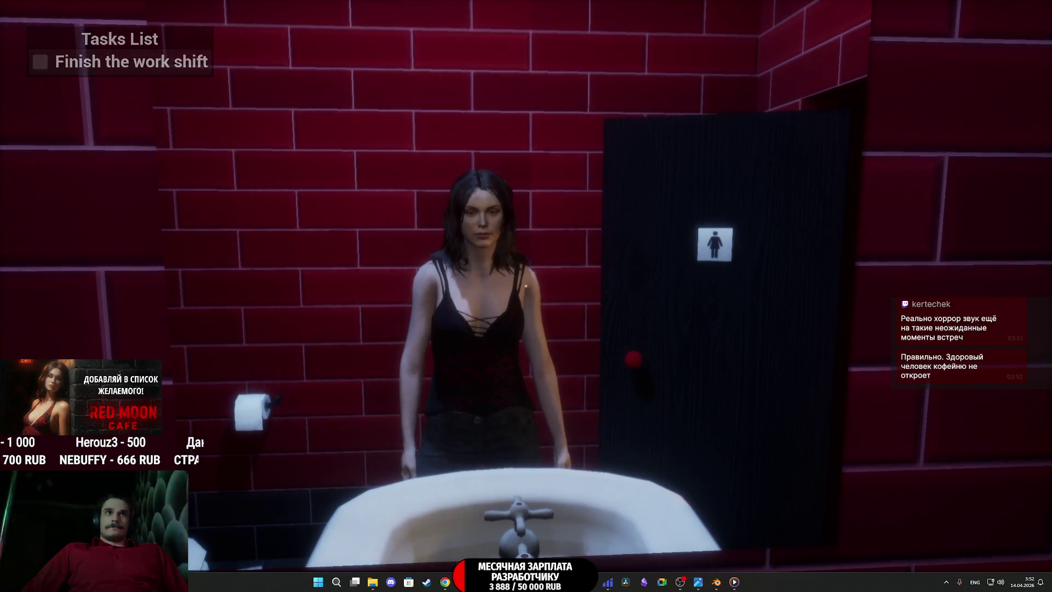
Step: Walk back along the counter toward the OPEN door, then stop the playtest
key("w")
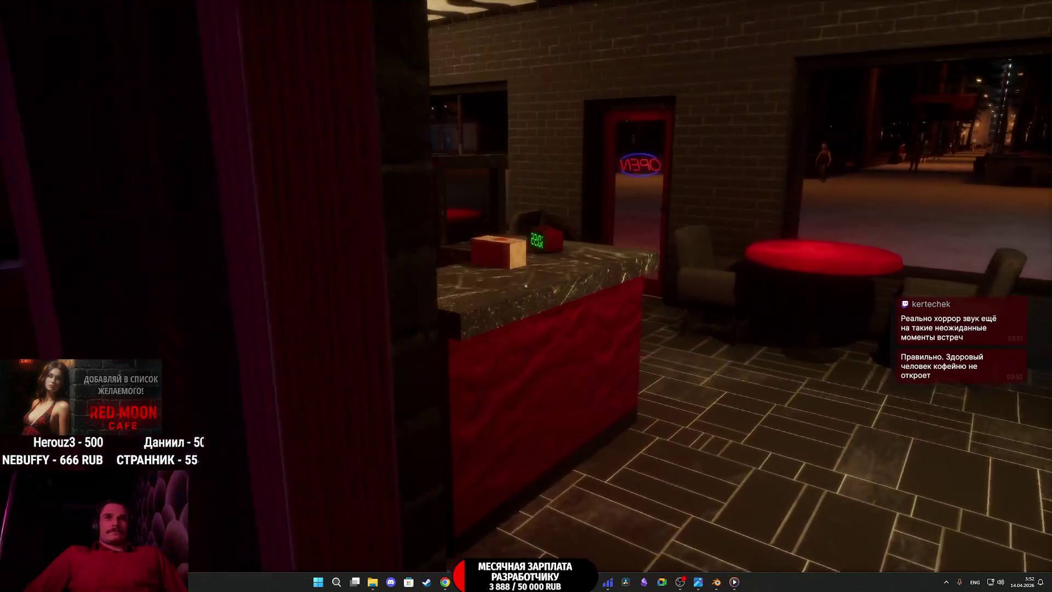
key("w")
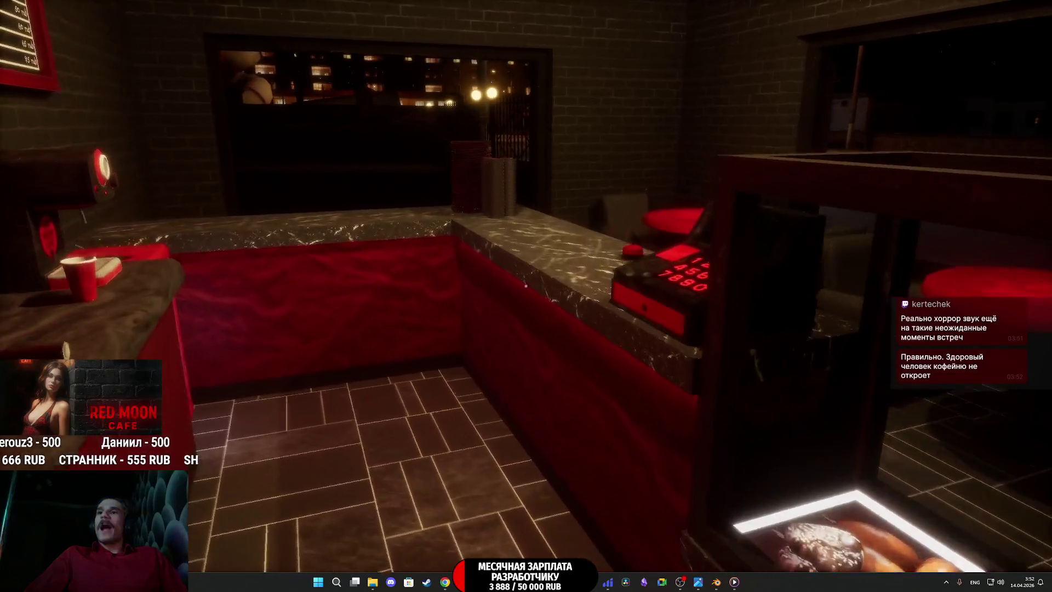
key("w")
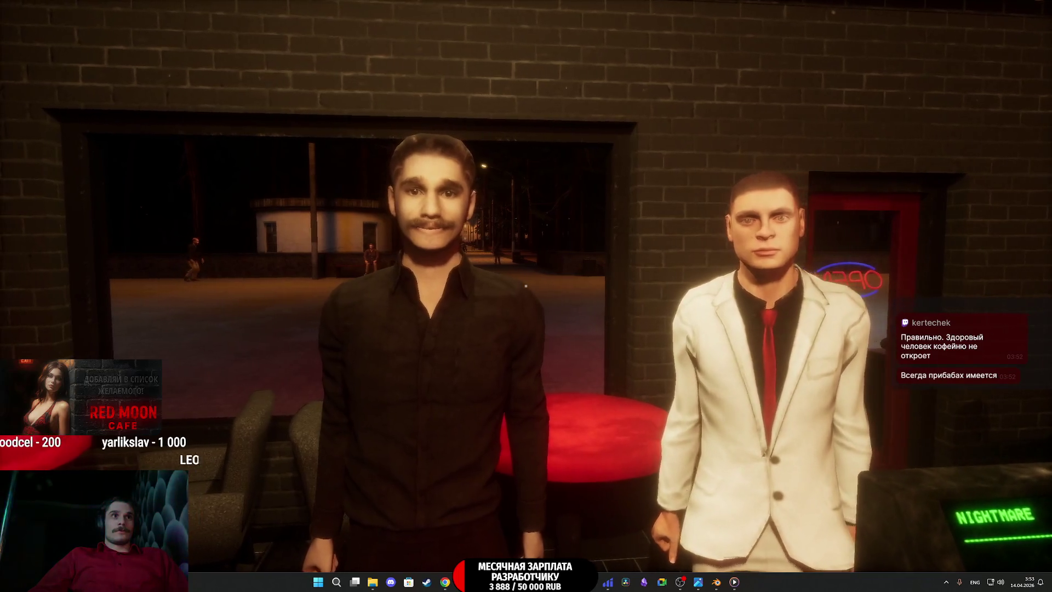
key("Escape")
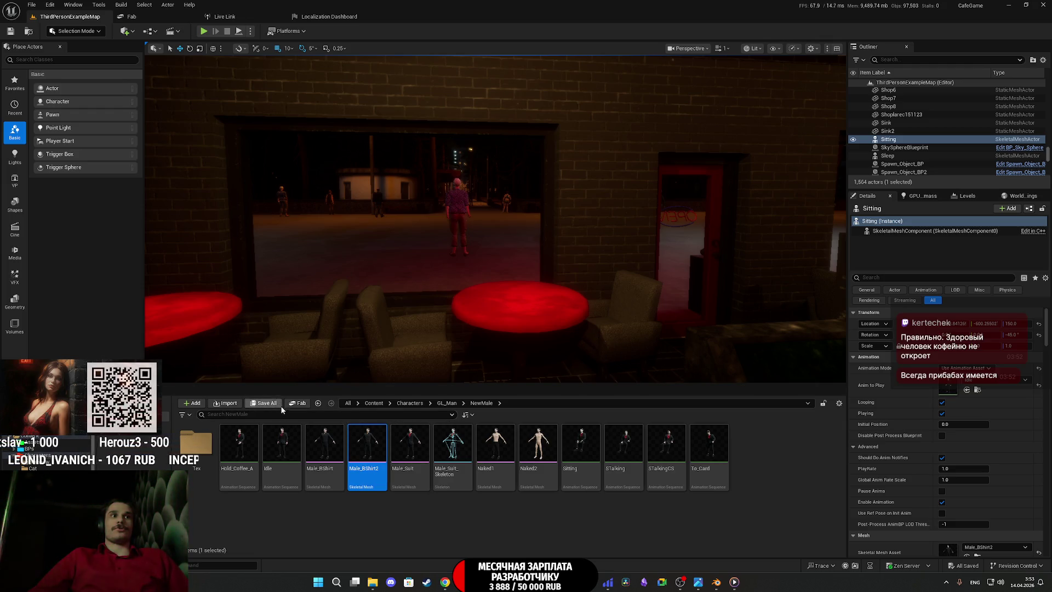
Step: Go up to the Characters folder and frame the Sitting character from above
left_click(409, 404)
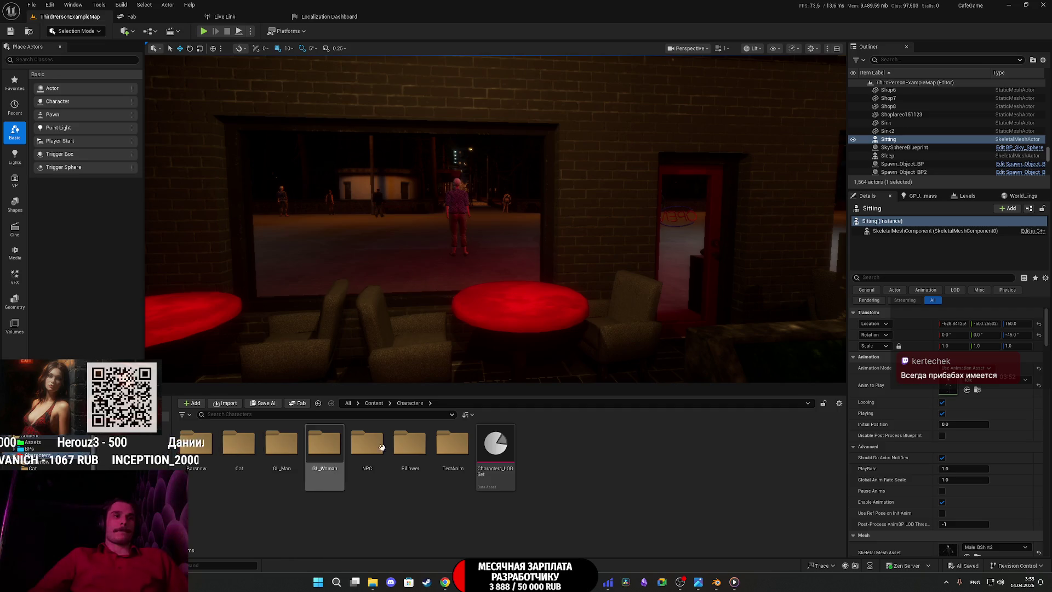
key("f")
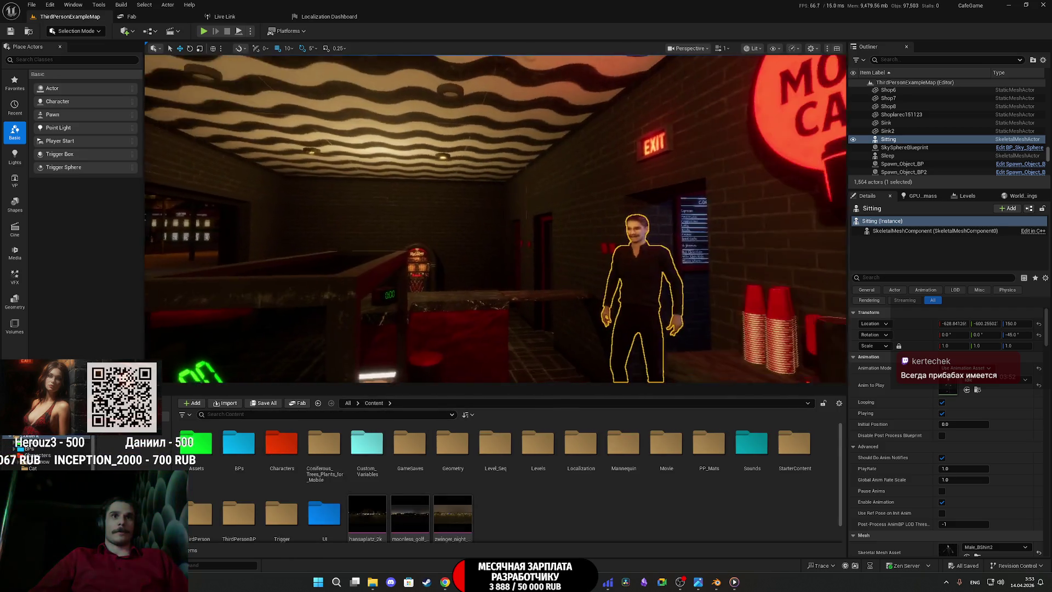
left_click_drag(640, 286, 632, 287)
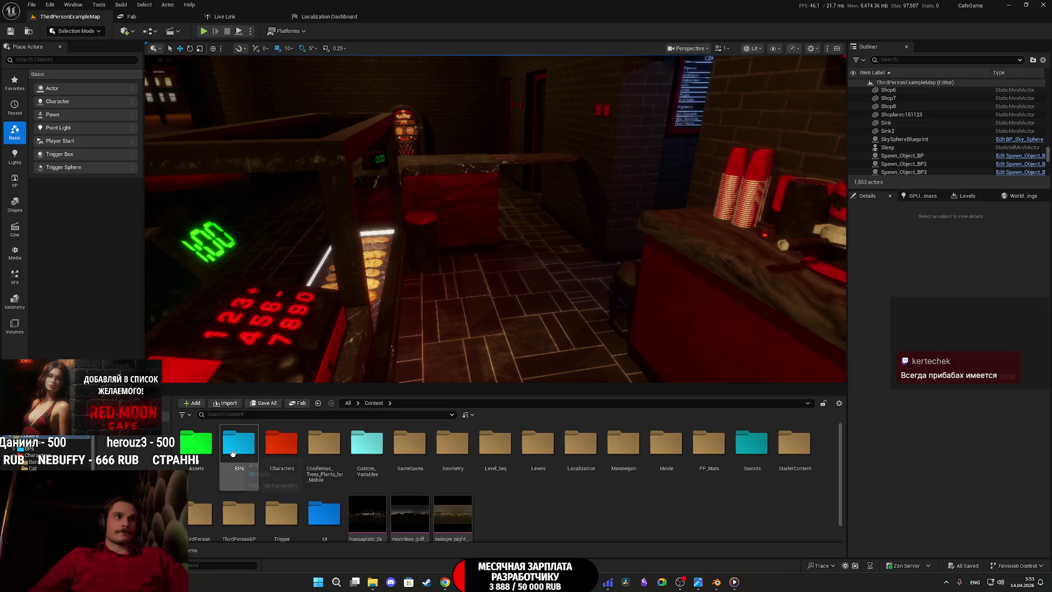
Step: Open Client_NPC_DT from Custom_Variables > NPC, check row RR's Male_BShirt2 mesh, and close it
double_click(376, 451)
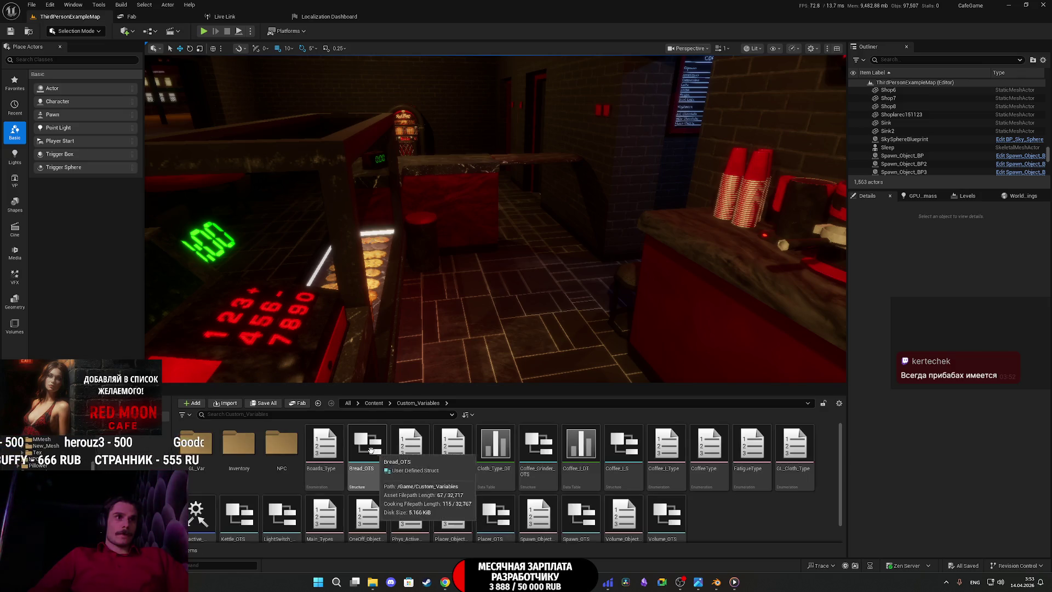
double_click(282, 453)
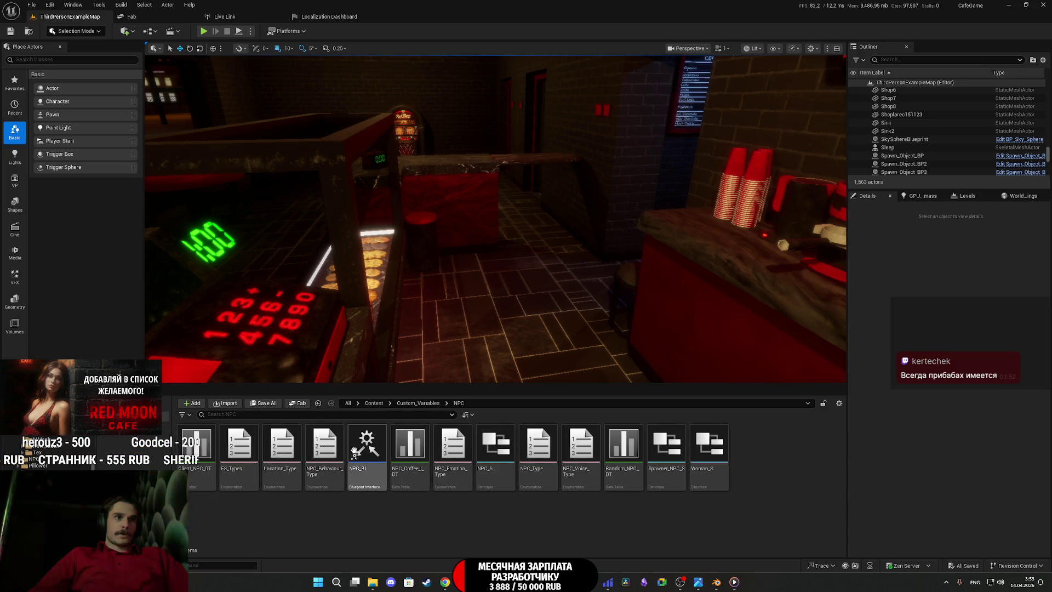
double_click(197, 448)
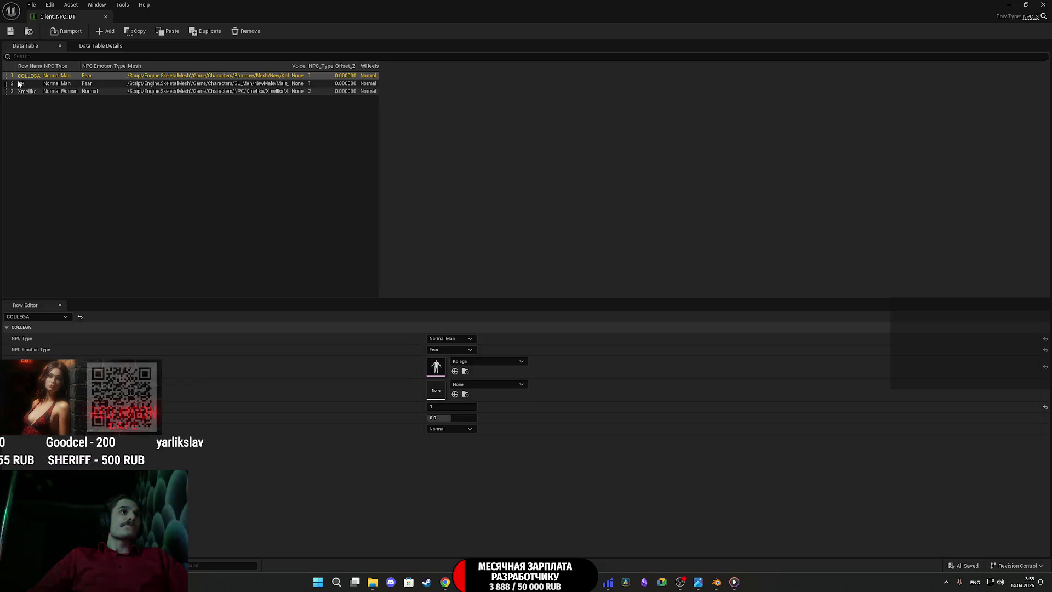
left_click(1025, 4)
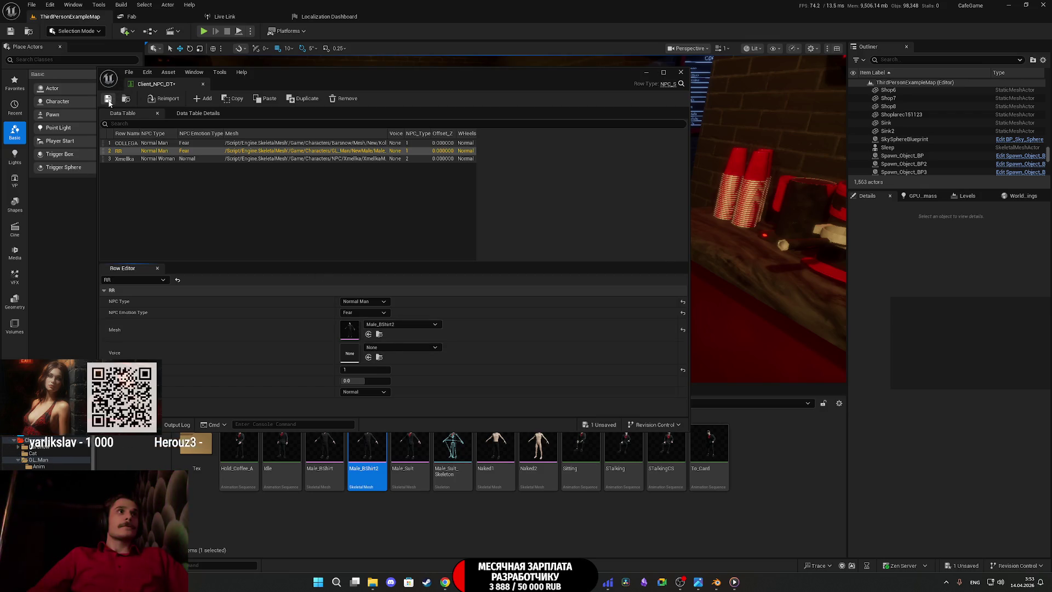
left_click(681, 73)
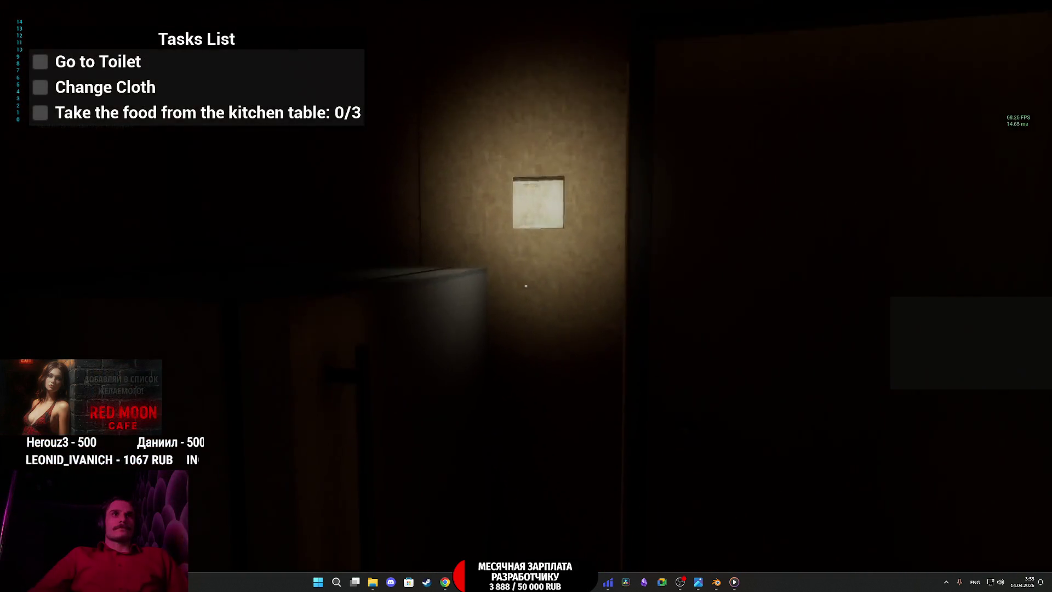
Step: Switch on the light and change into the red shirt from the closet
left_click(526, 285)
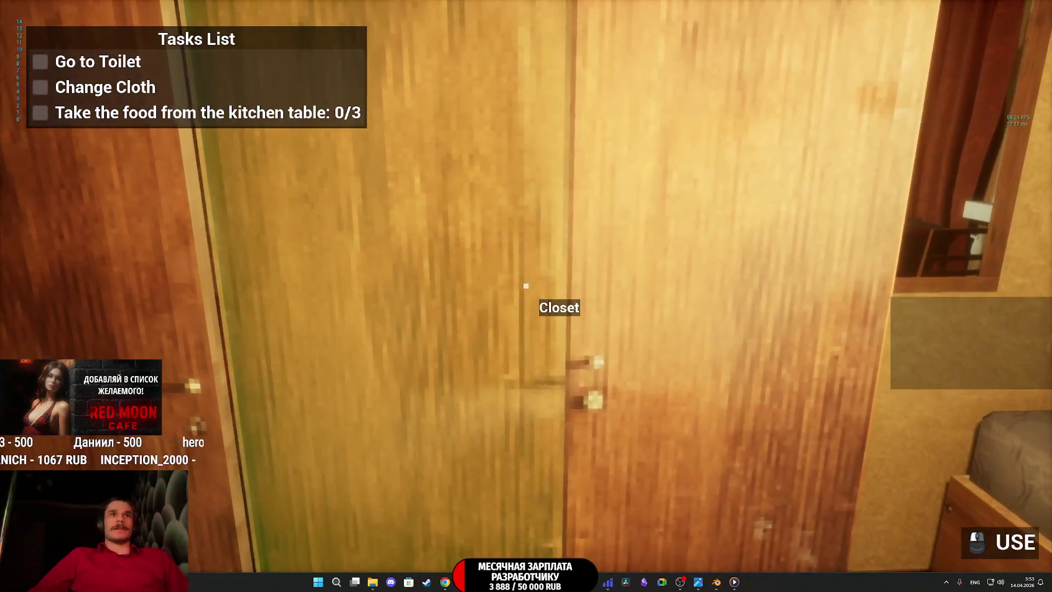
left_click(526, 286)
left_click(526, 285)
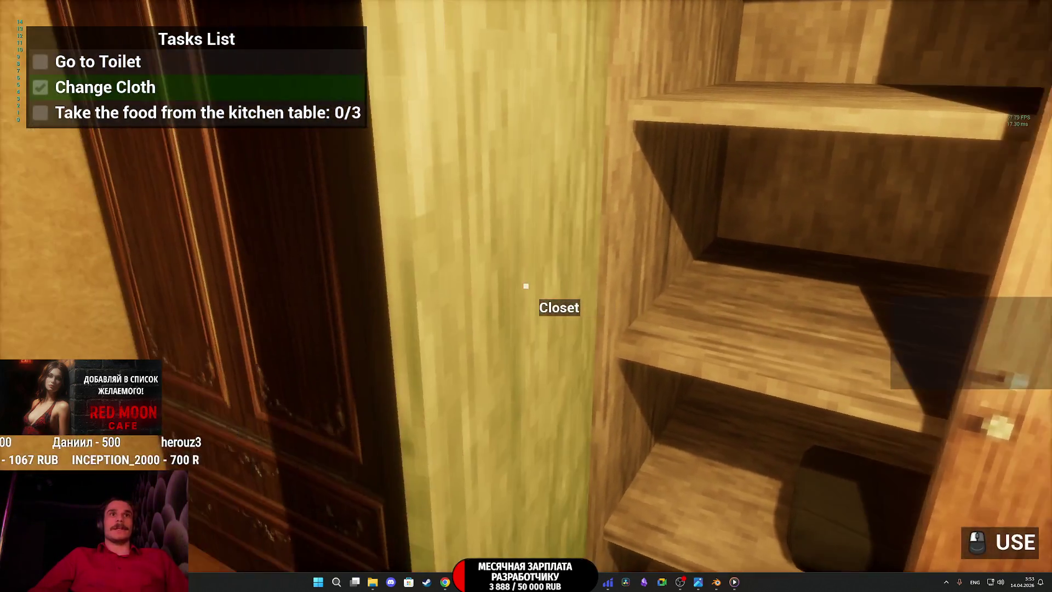
left_click(526, 286)
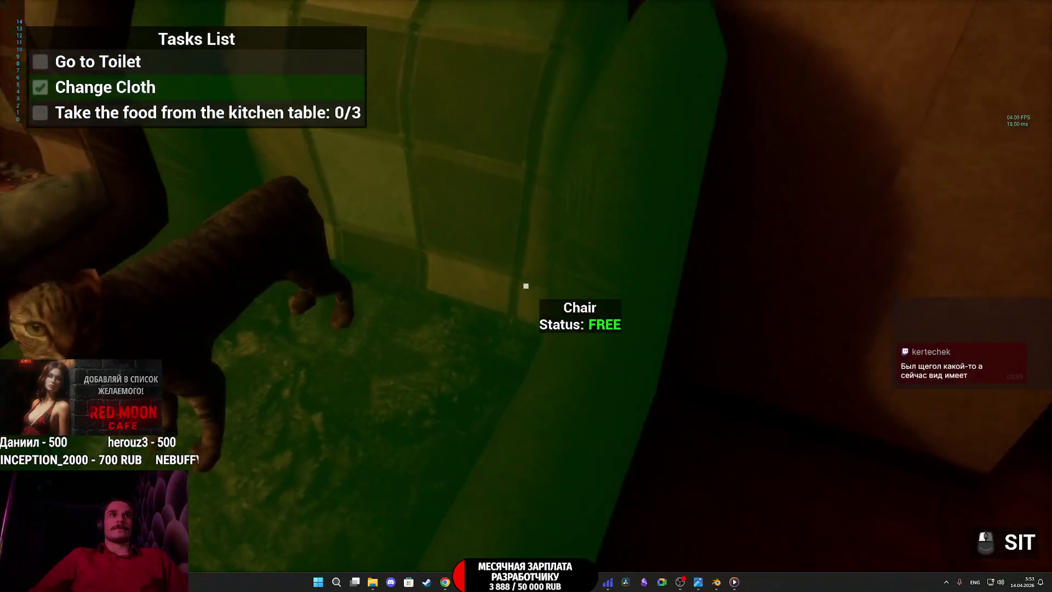
left_click(526, 286)
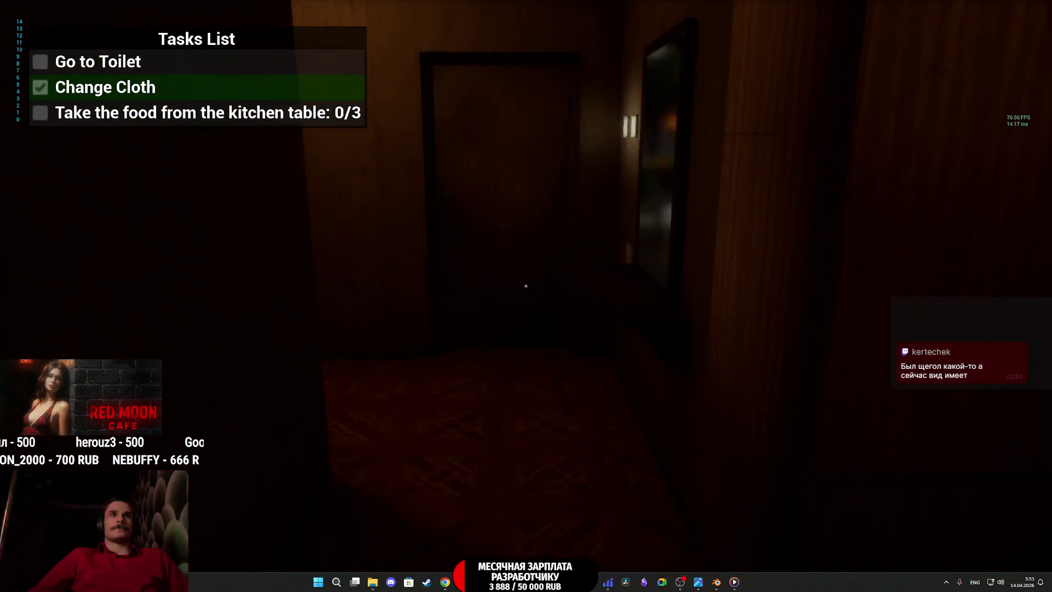
Step: Walk through the living room into the toilet room and back out to the hallway
key("w")
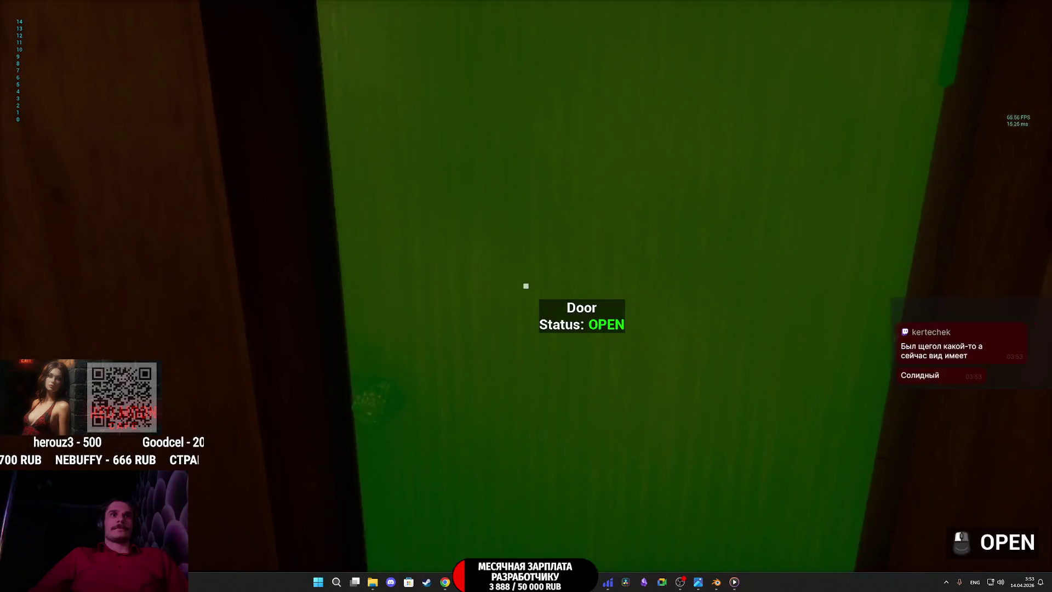
left_click(526, 285)
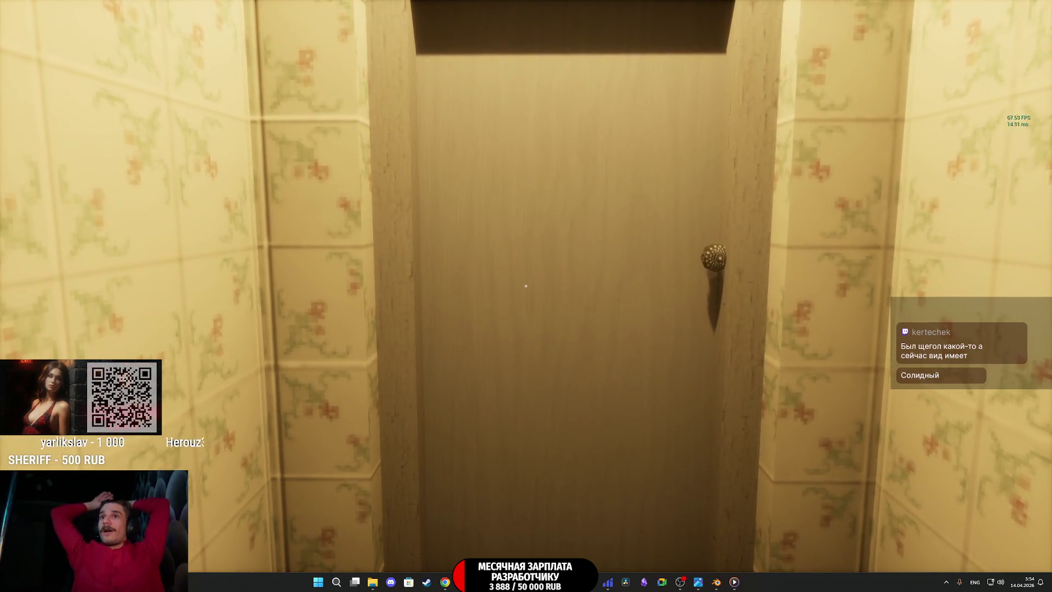
key("e")
key("w")
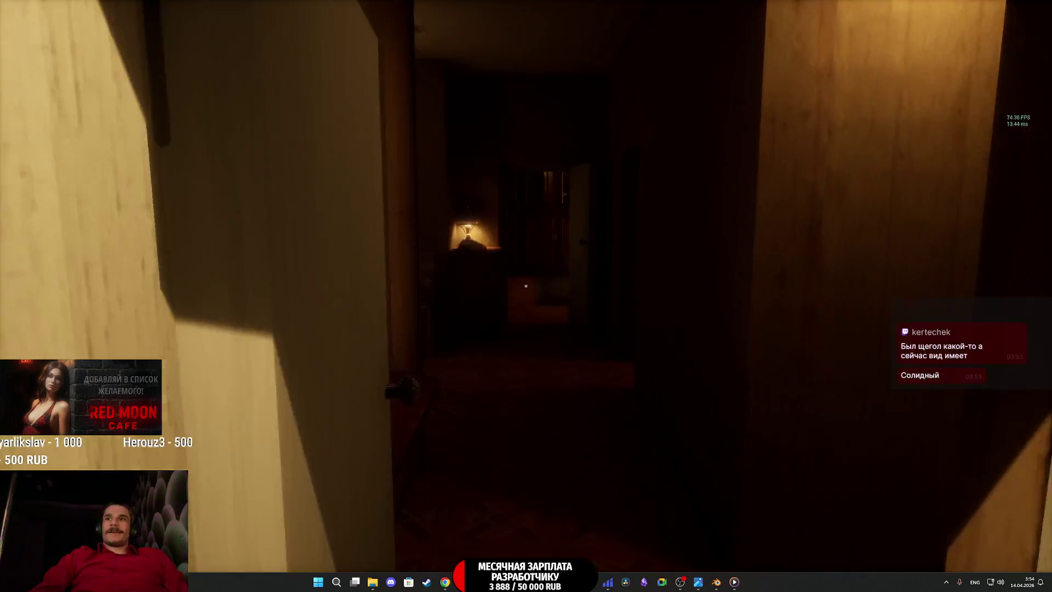
Step: Look around the lit kitchen, then return down the dark hallway to the woman
key("w")
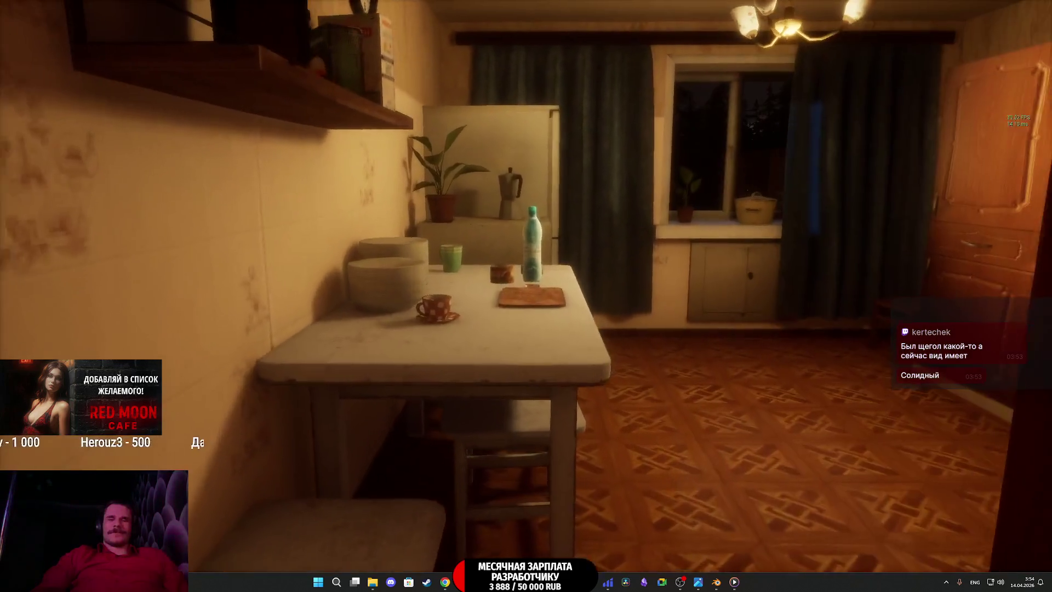
key("w")
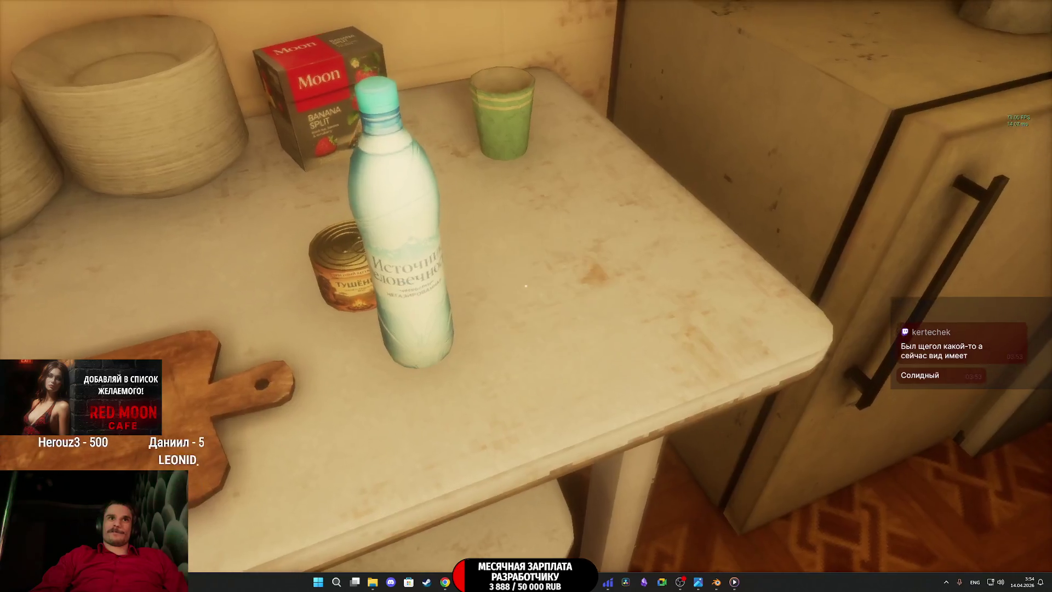
key("w")
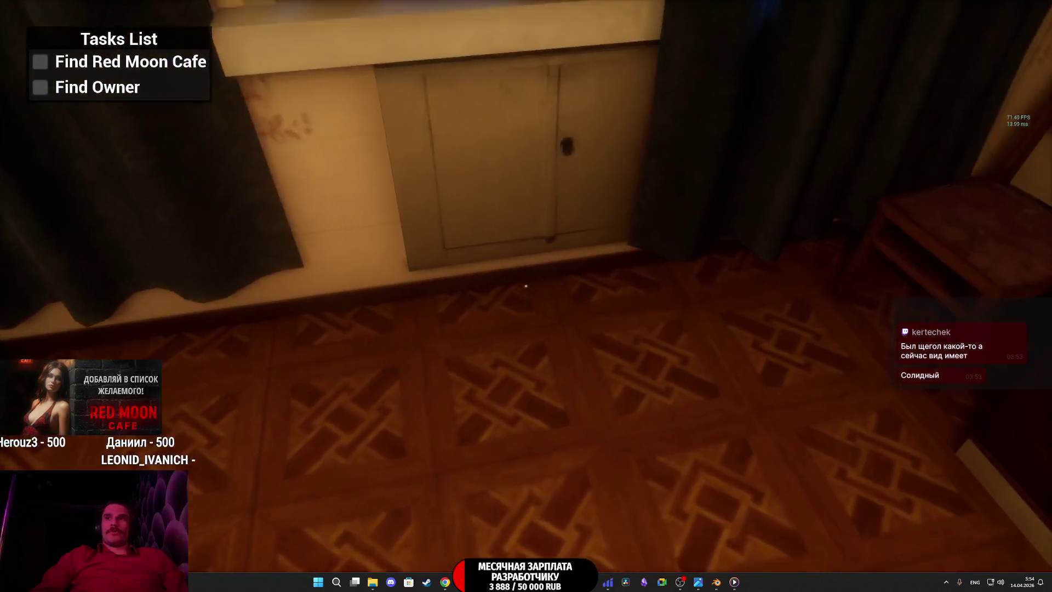
key("w")
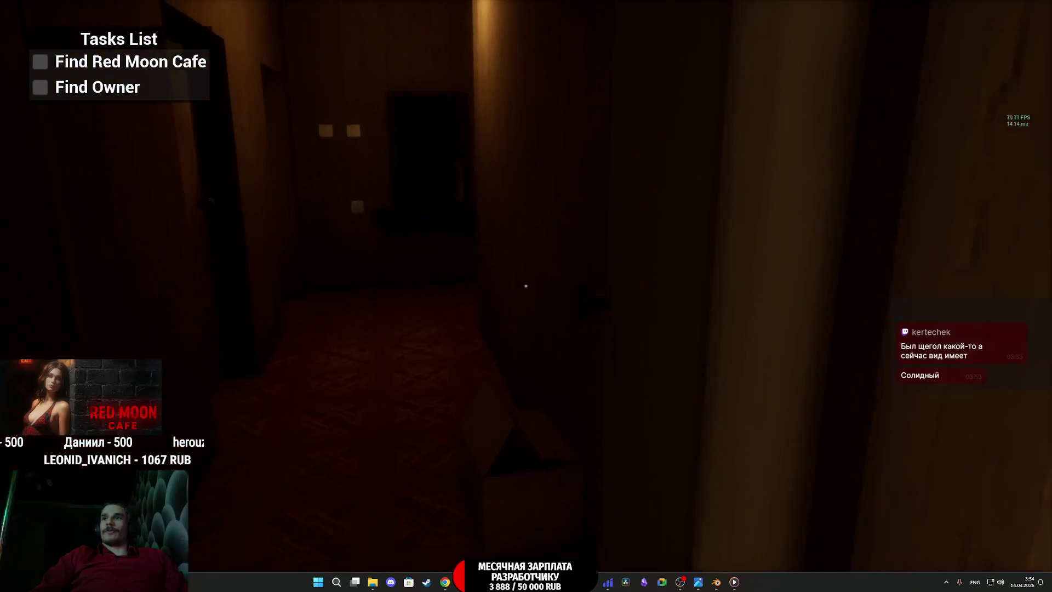
key("w")
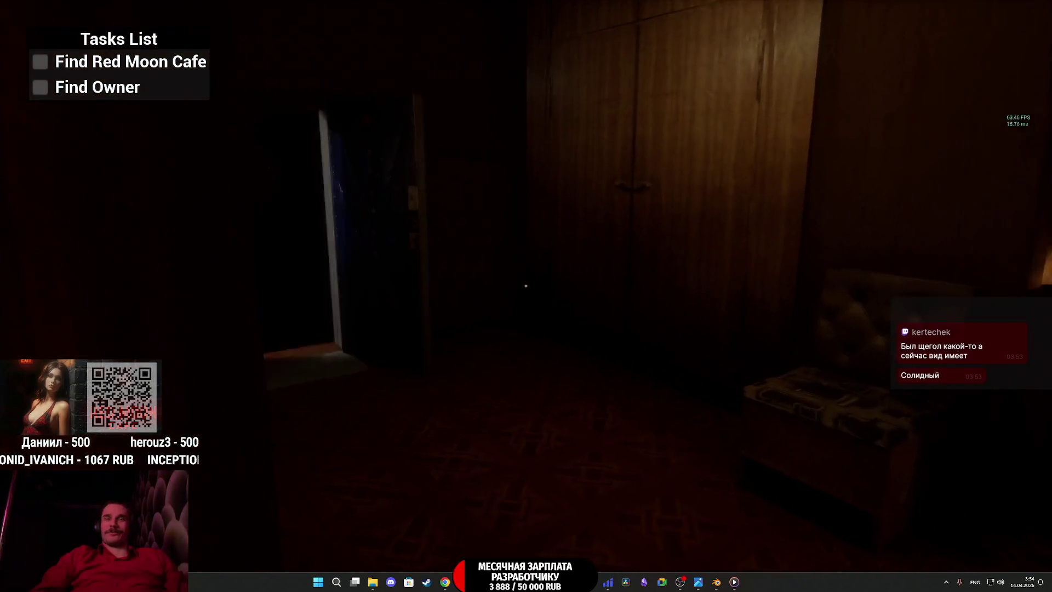
key("w")
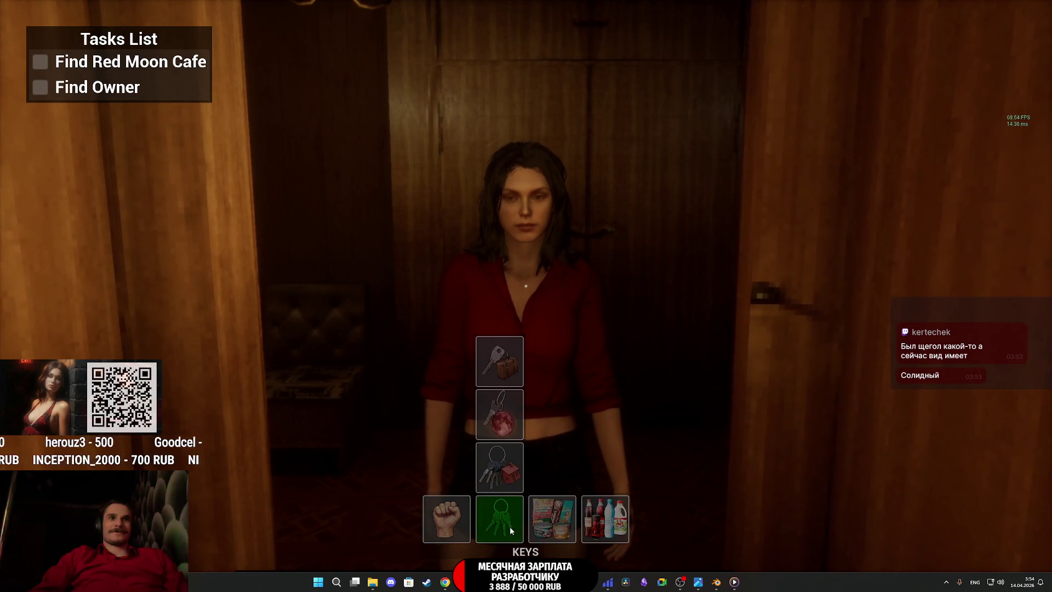
Step: Unlock the apartment door with the keys and call the elevator in the lobby
left_click(509, 527)
key("w")
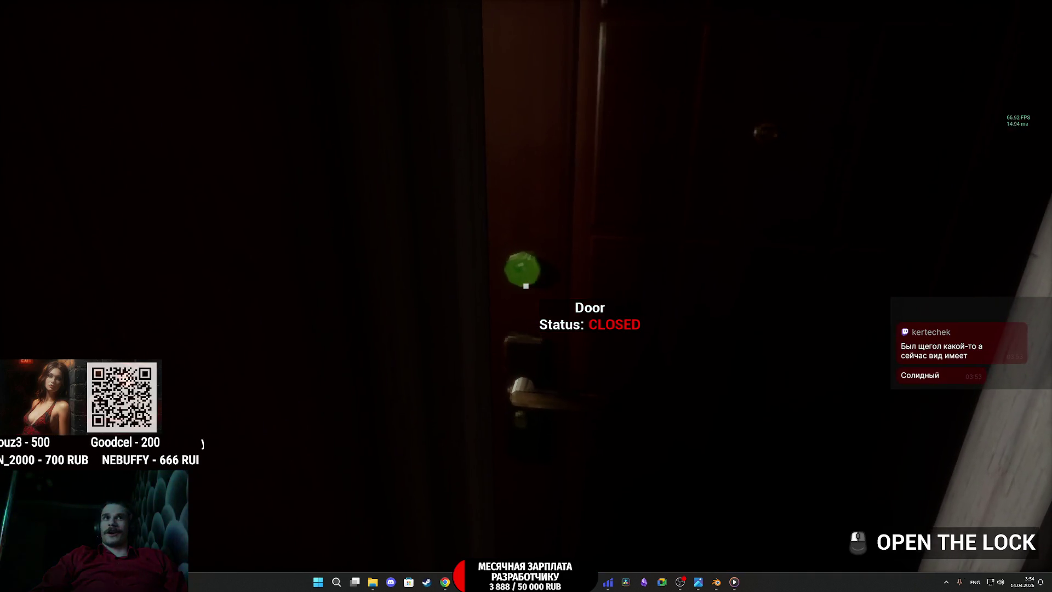
left_click(526, 286)
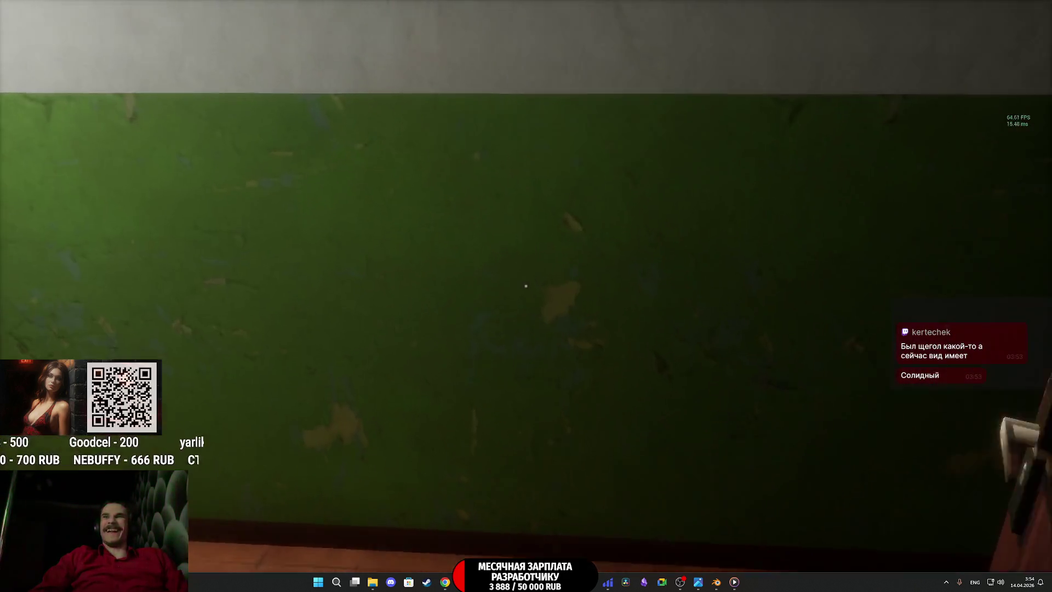
key("w")
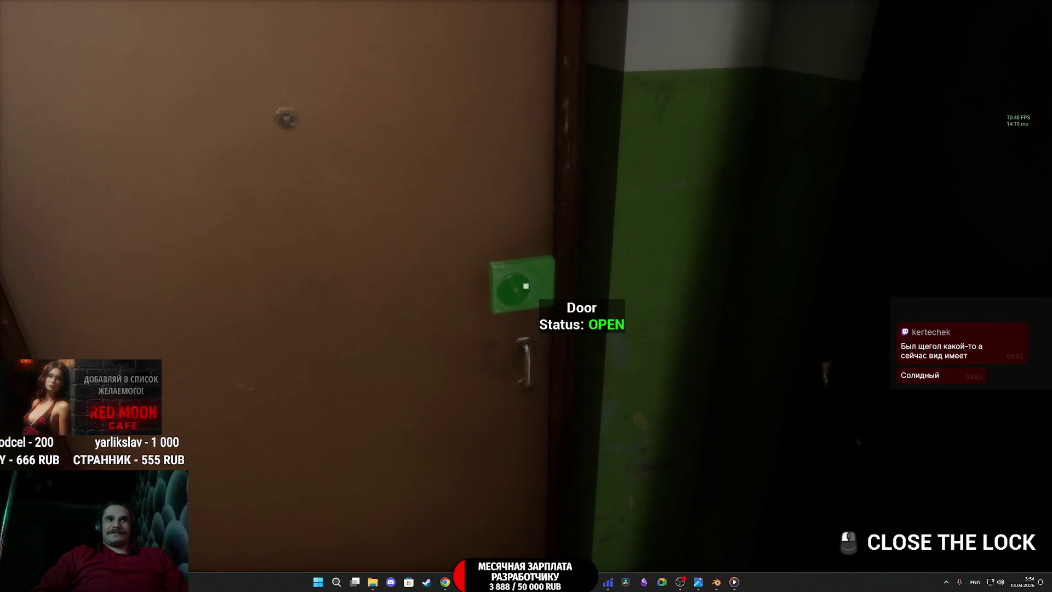
key("w")
key("w")
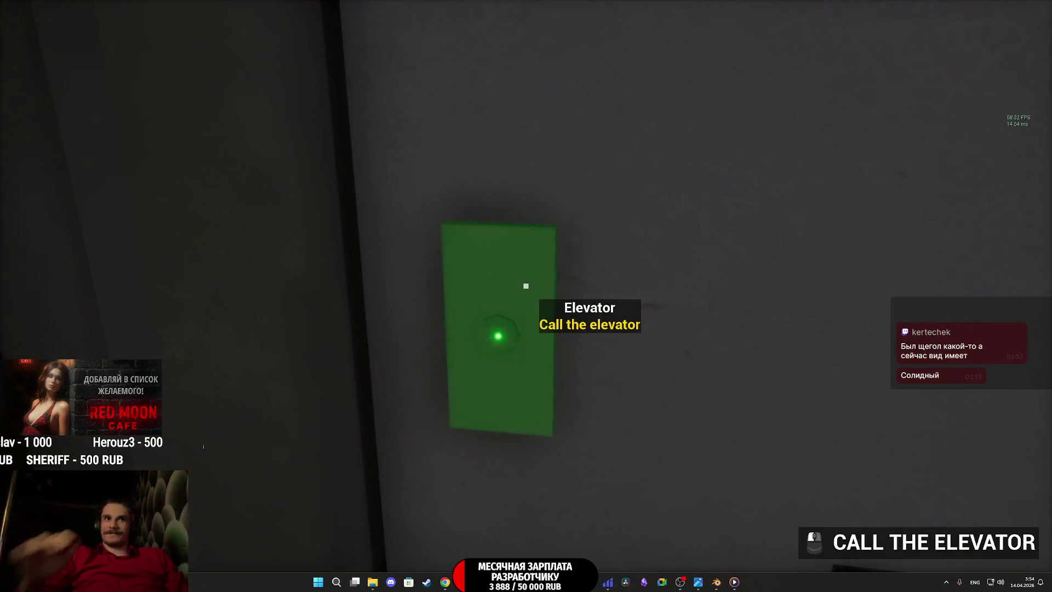
left_click(526, 285)
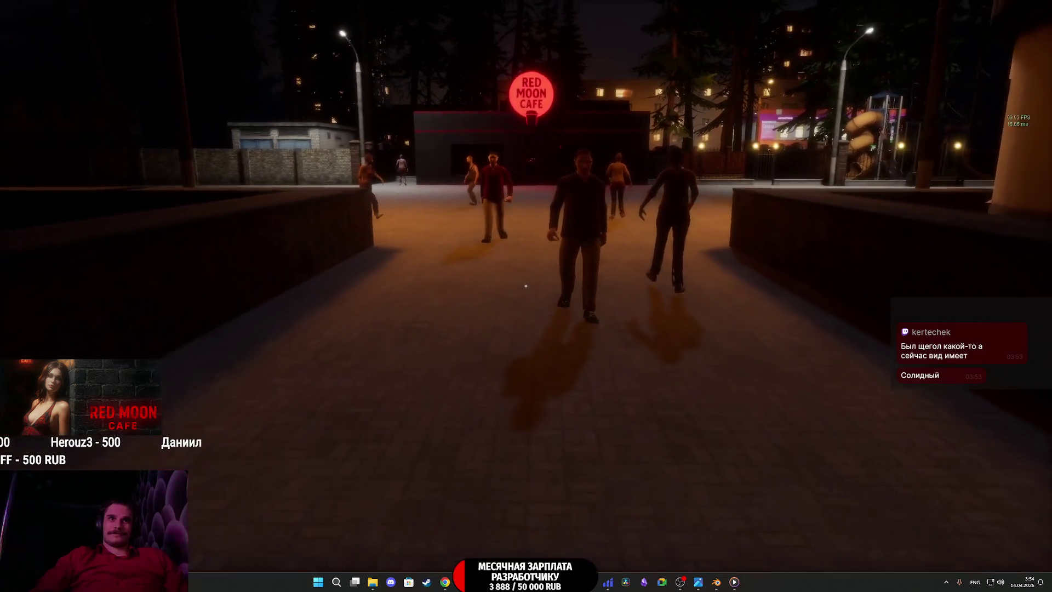
Step: Walk down the street past the courtyard gate and parked car to the cafe
key("w")
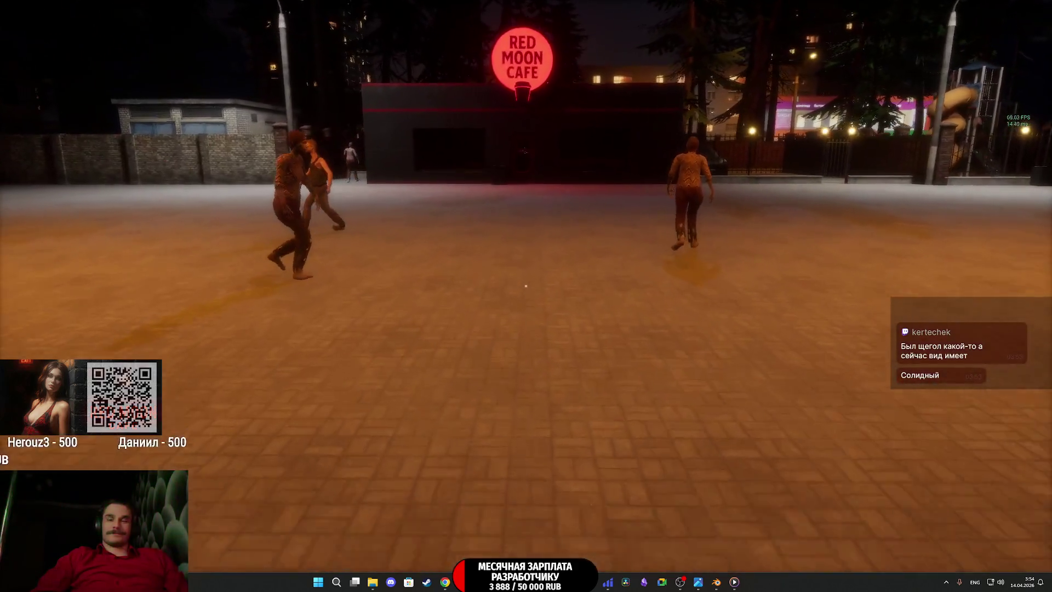
key("w")
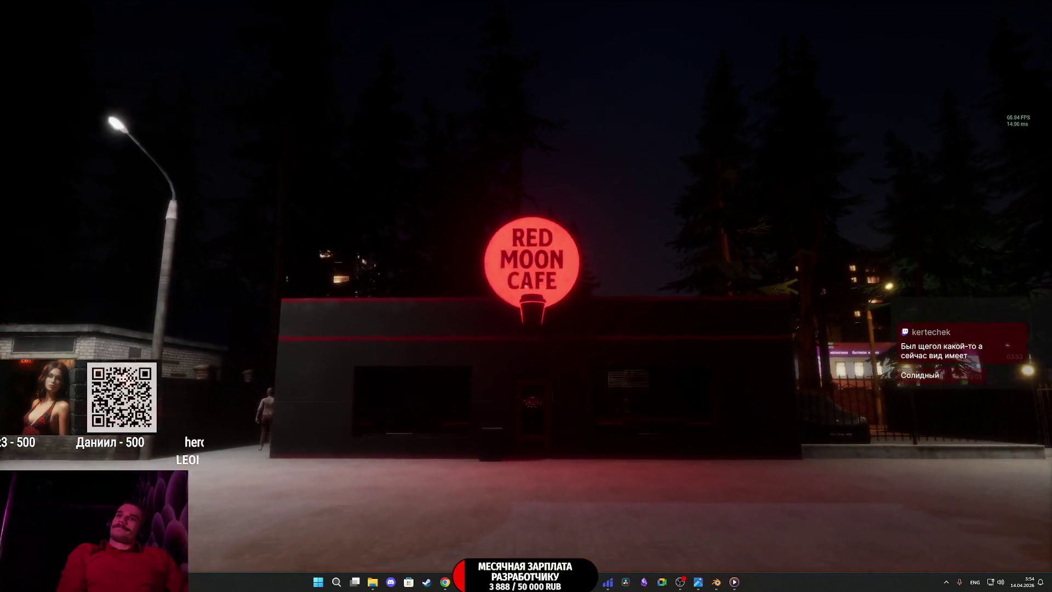
key("w")
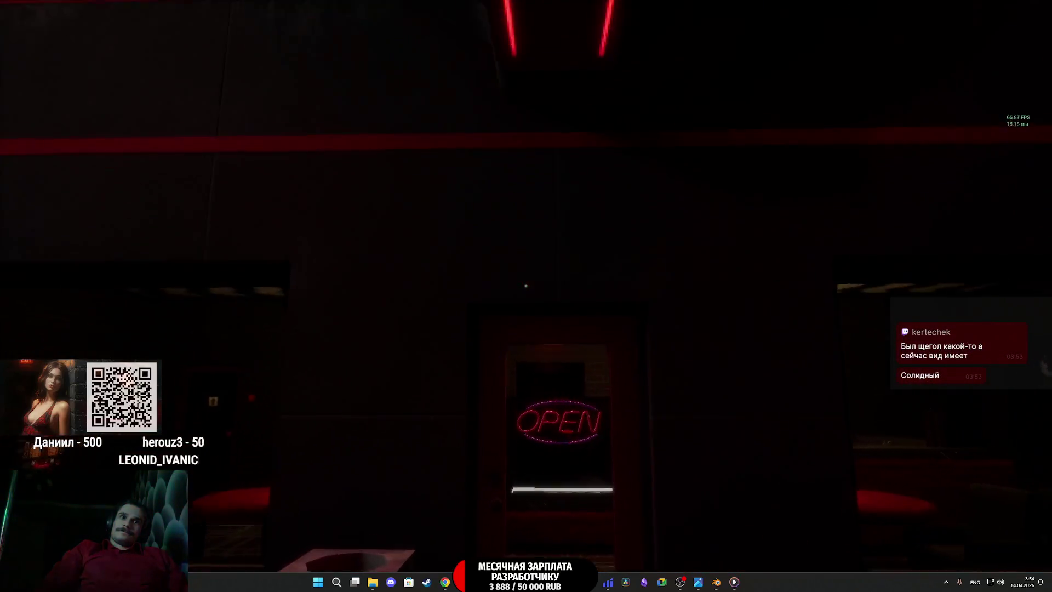
mouse_move(525, 285)
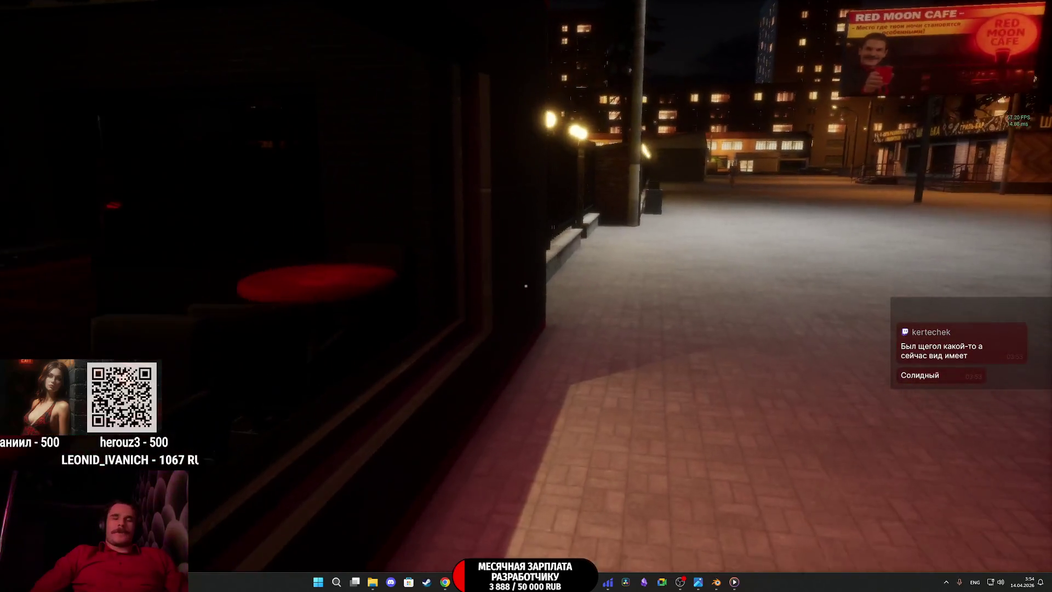
key("w")
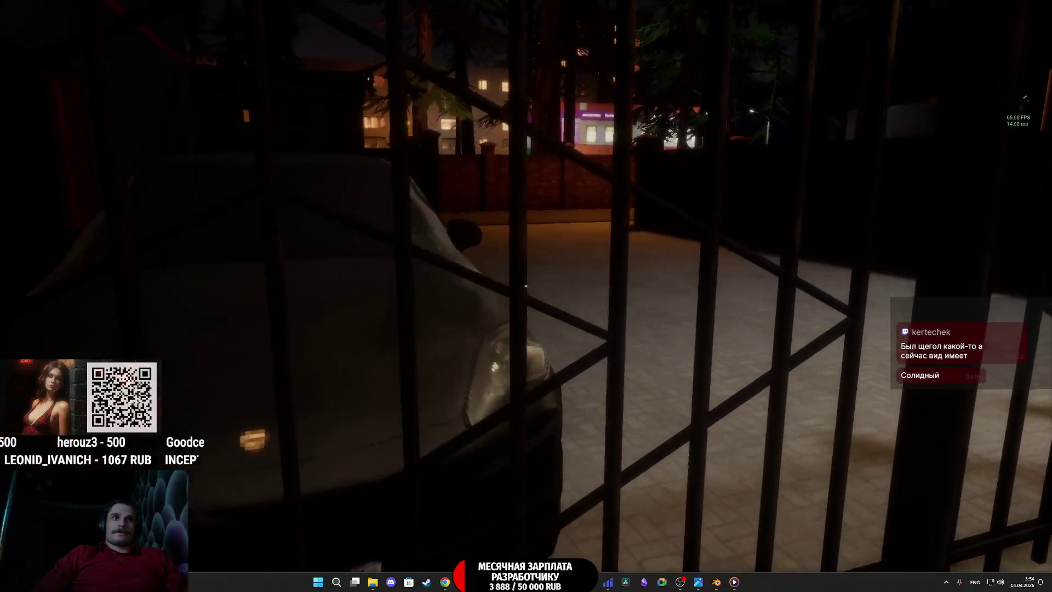
key("w")
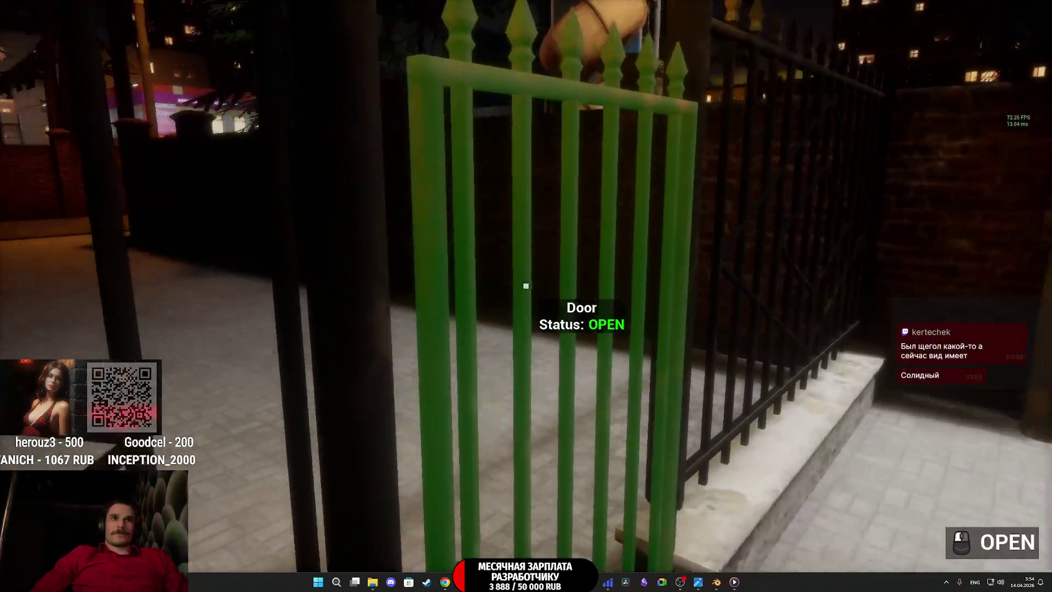
key("w")
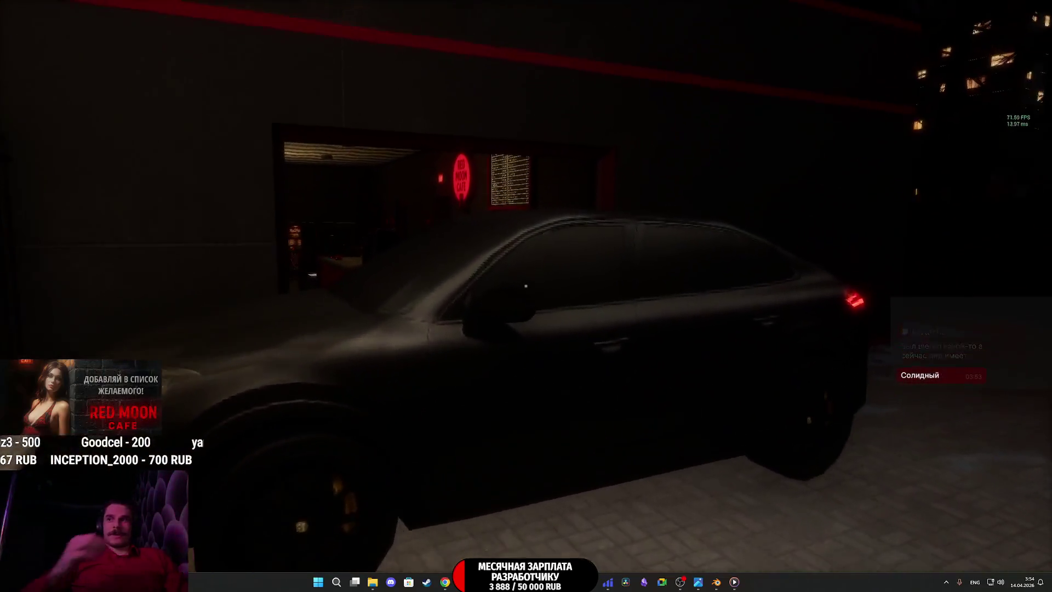
key("w")
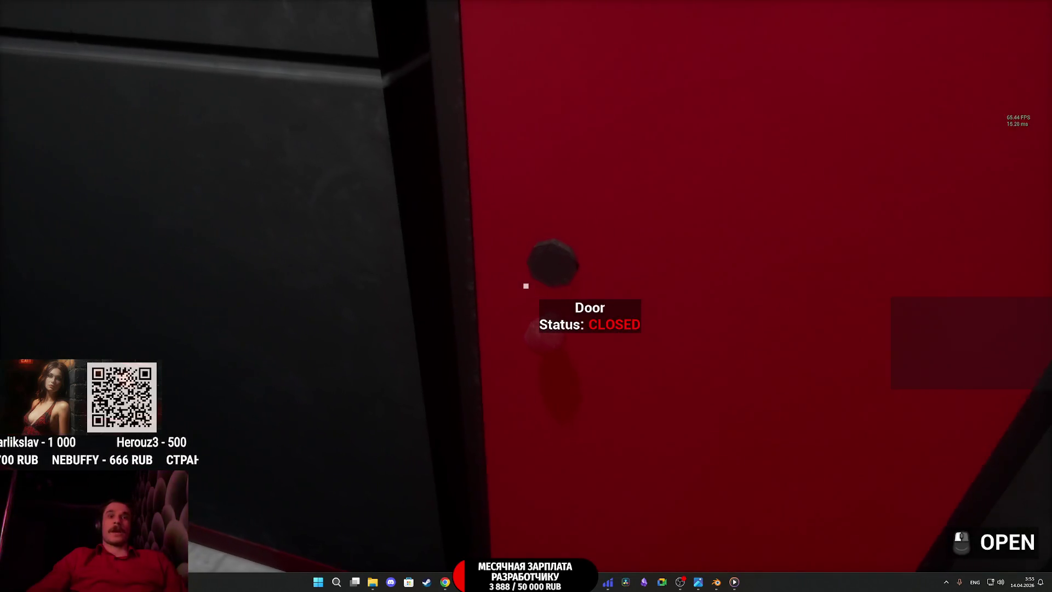
Step: Unlock the locked red door by choosing the cafe key from the inventory wheel
left_click(526, 286)
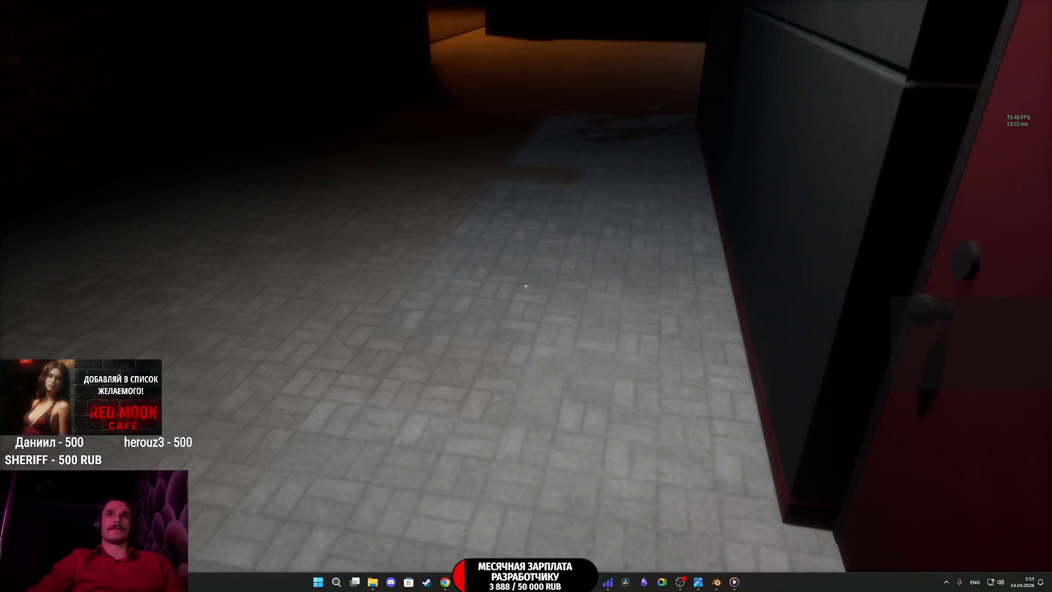
left_click(527, 285)
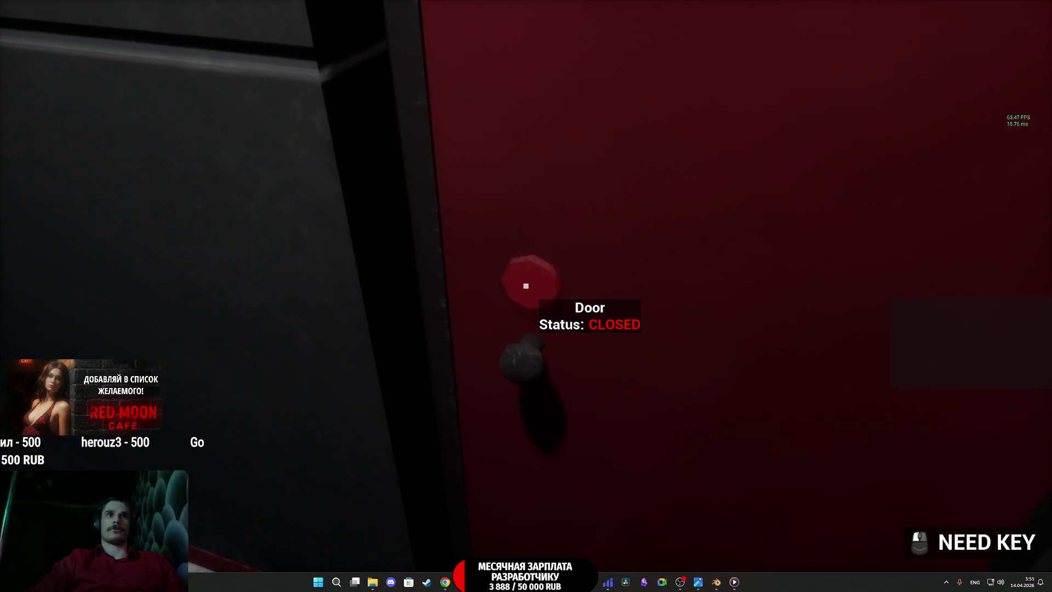
scroll(526, 285, "down", 3)
left_click(527, 285)
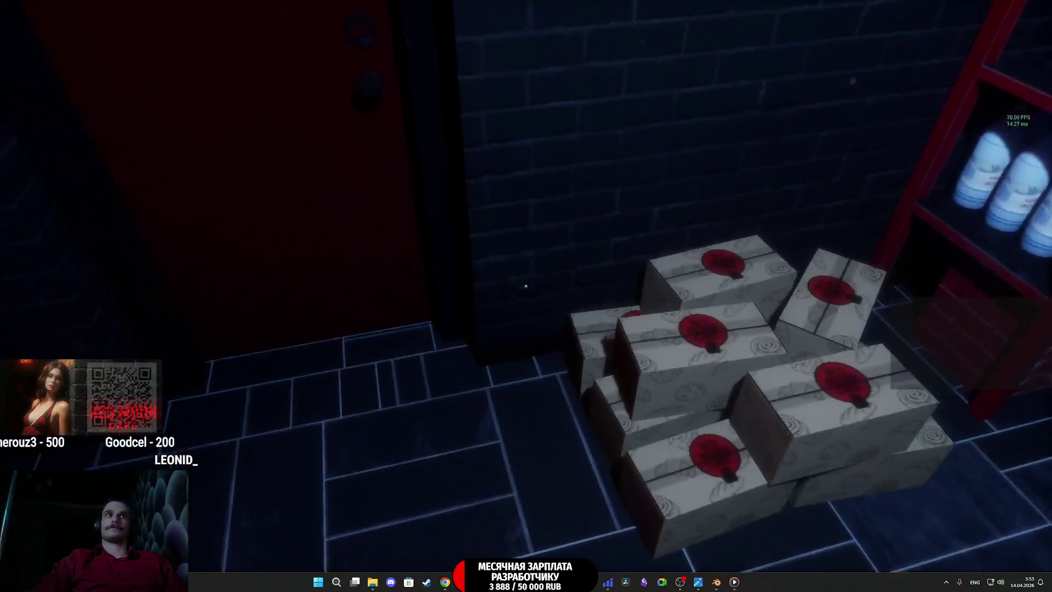
Step: Put a bread box on the counter and fill the display case with donuts
left_click(526, 285)
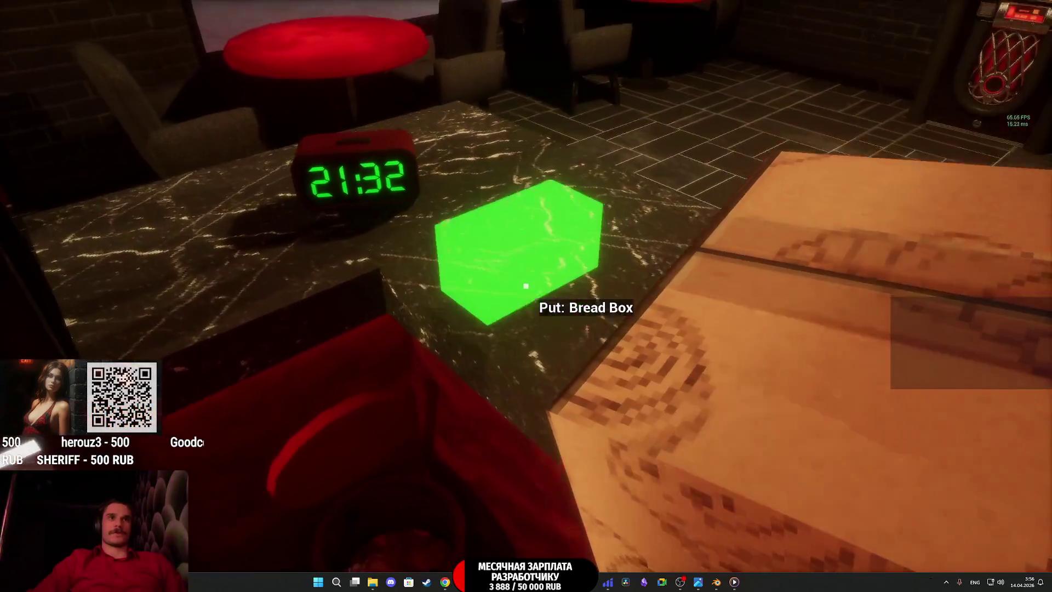
left_click(527, 285)
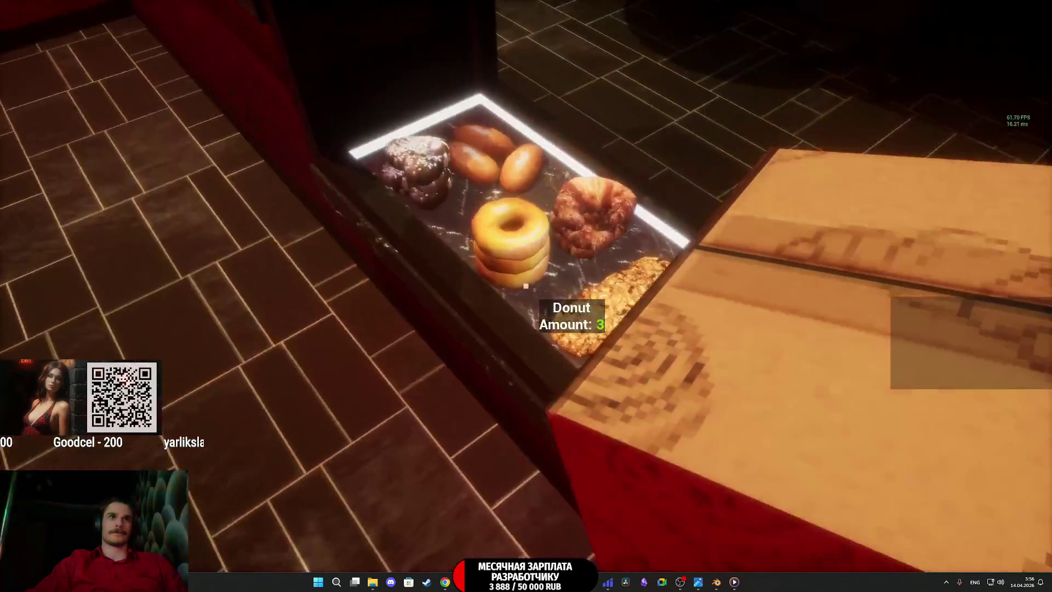
left_click(526, 286)
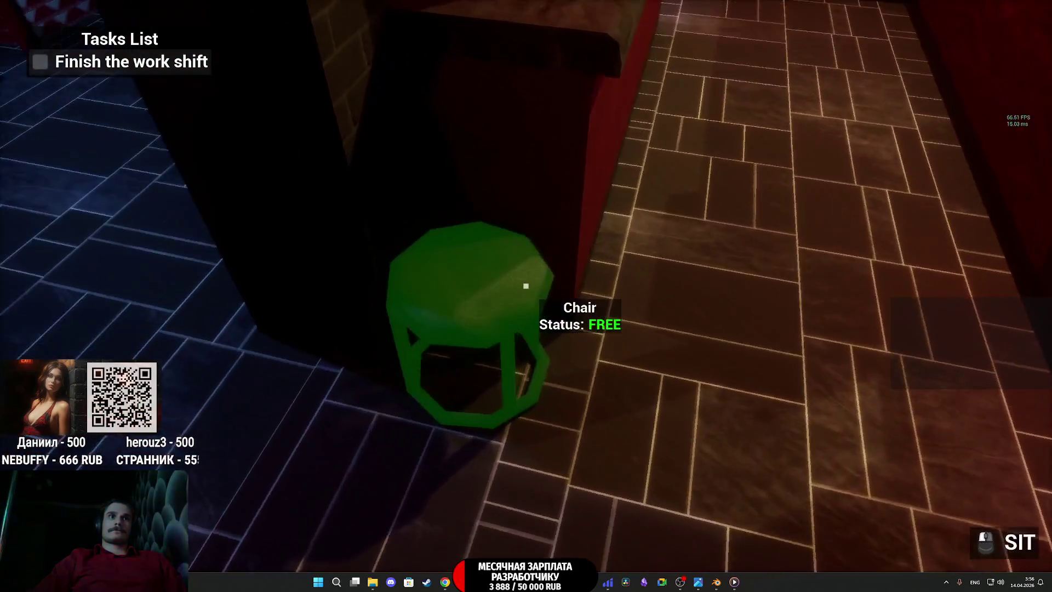
Step: Sit down, set a paper cup from the coffee machine on the bar, then end the playtest
left_click(526, 285)
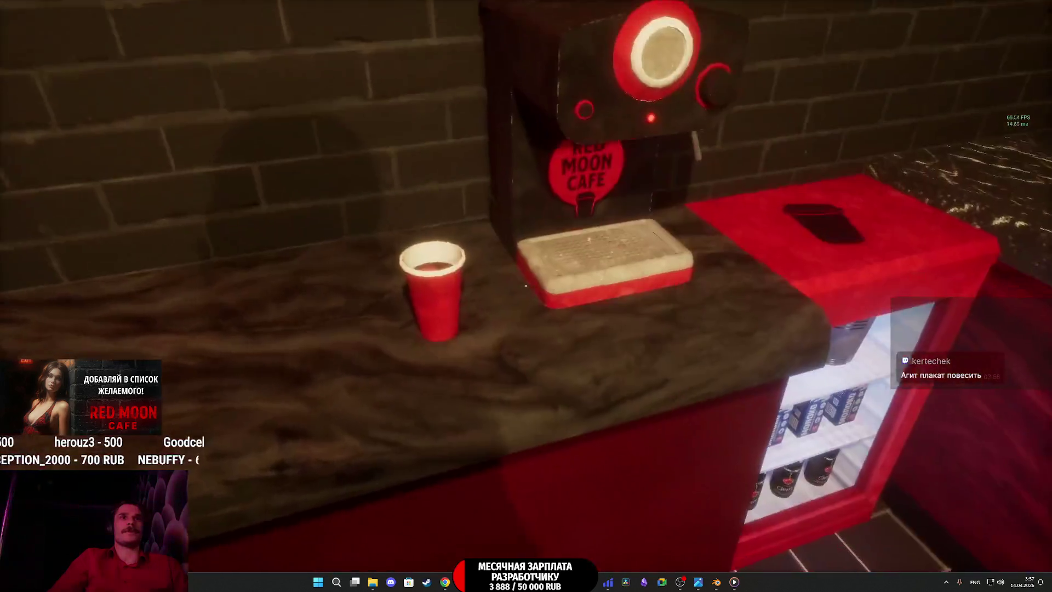
left_click(526, 285)
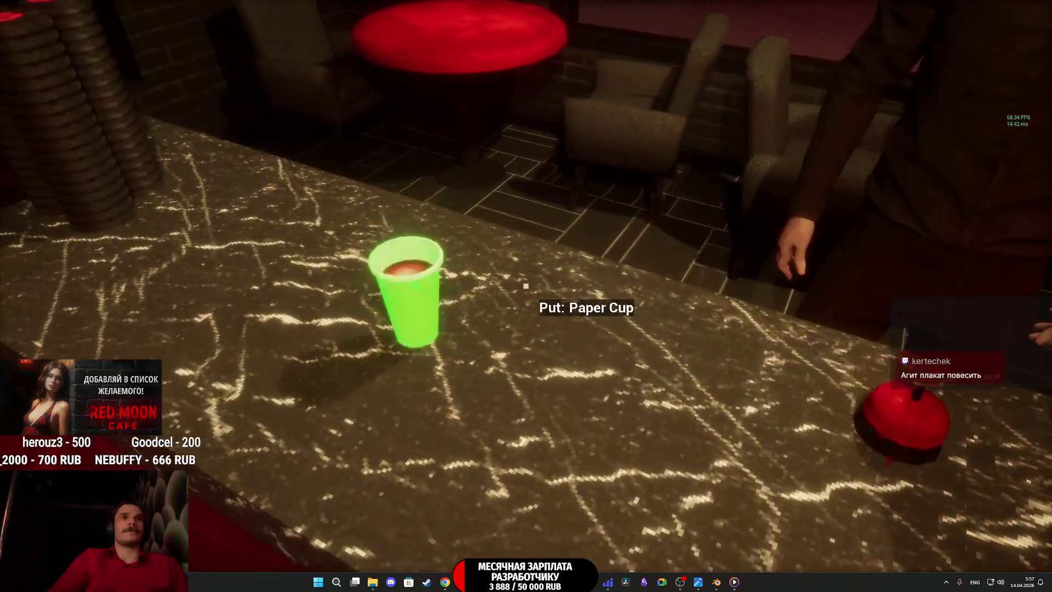
left_click(526, 286)
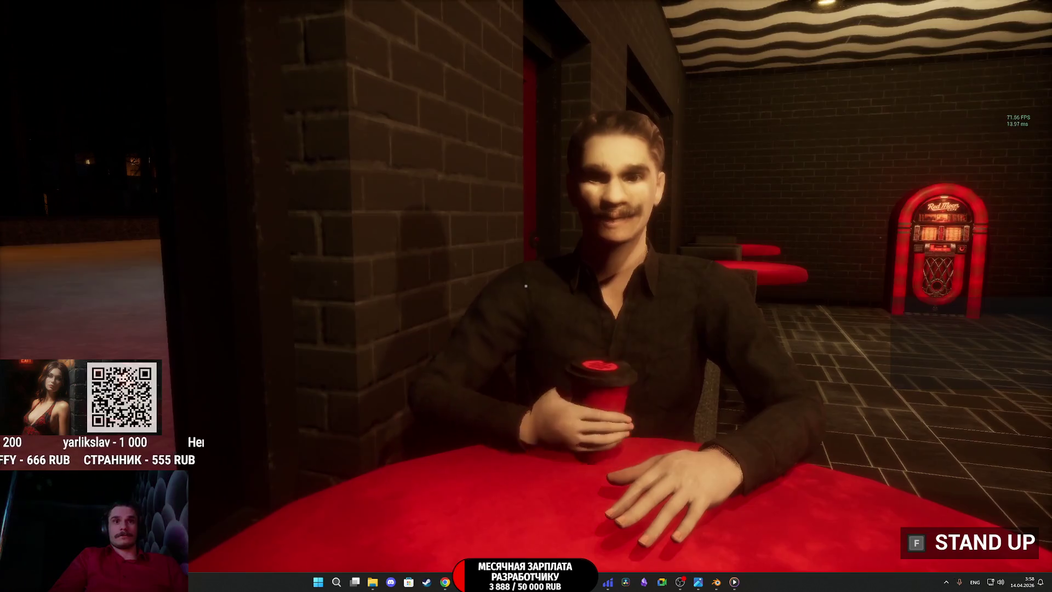
key("Escape")
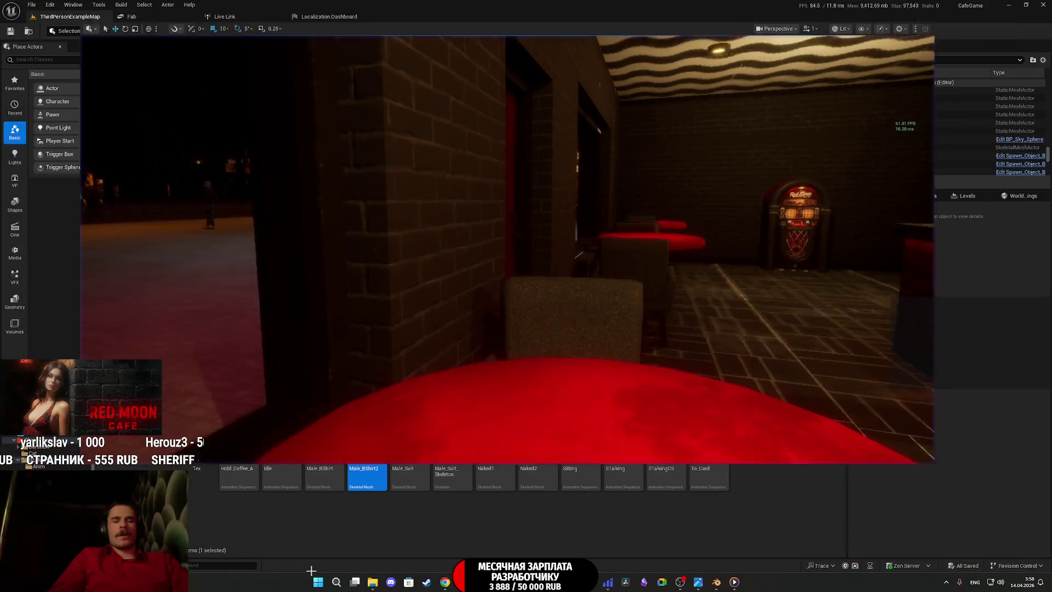
Step: Go up to Content, browse to Characters > NPC > Anim, and open NPC_Street_ABP
left_click(440, 406)
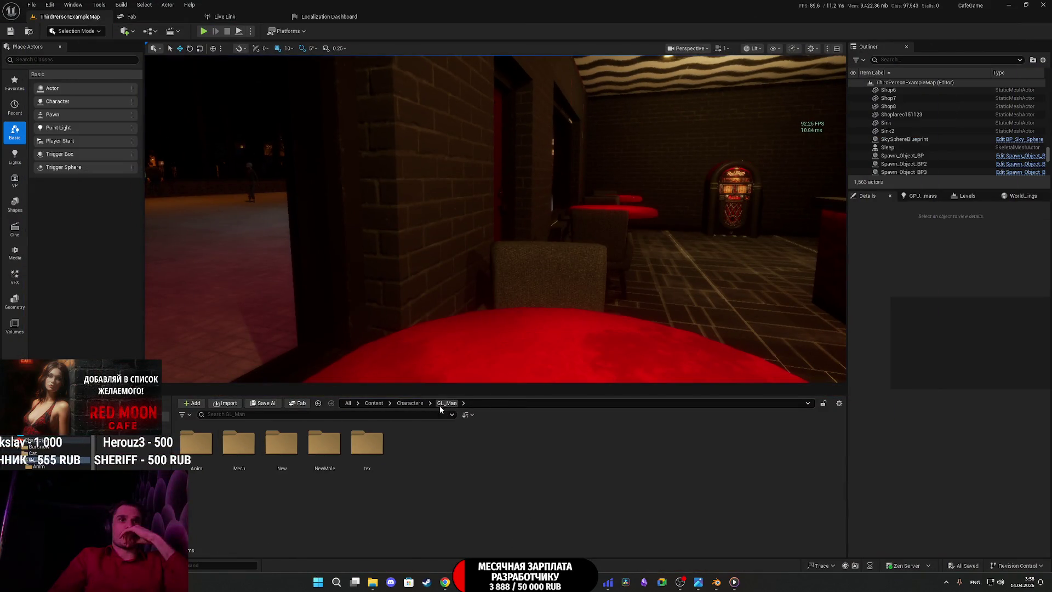
left_click(410, 404)
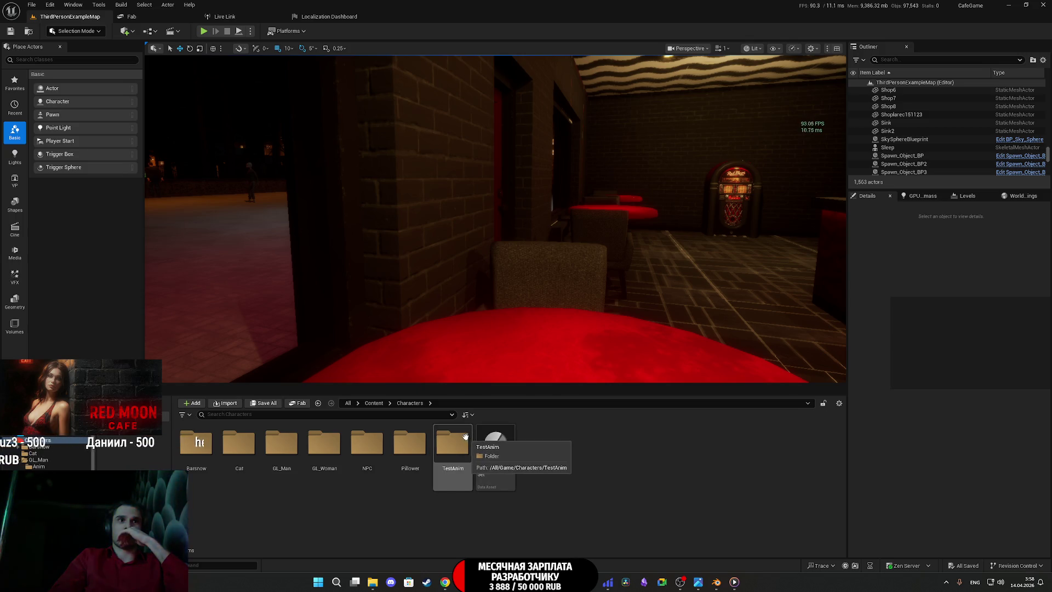
left_click(374, 403)
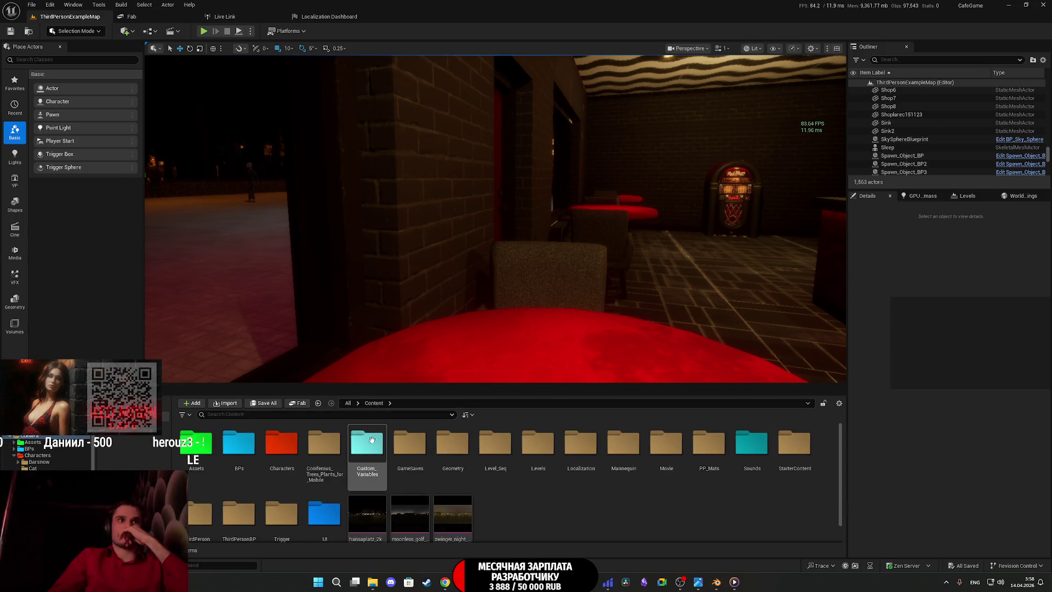
double_click(285, 455)
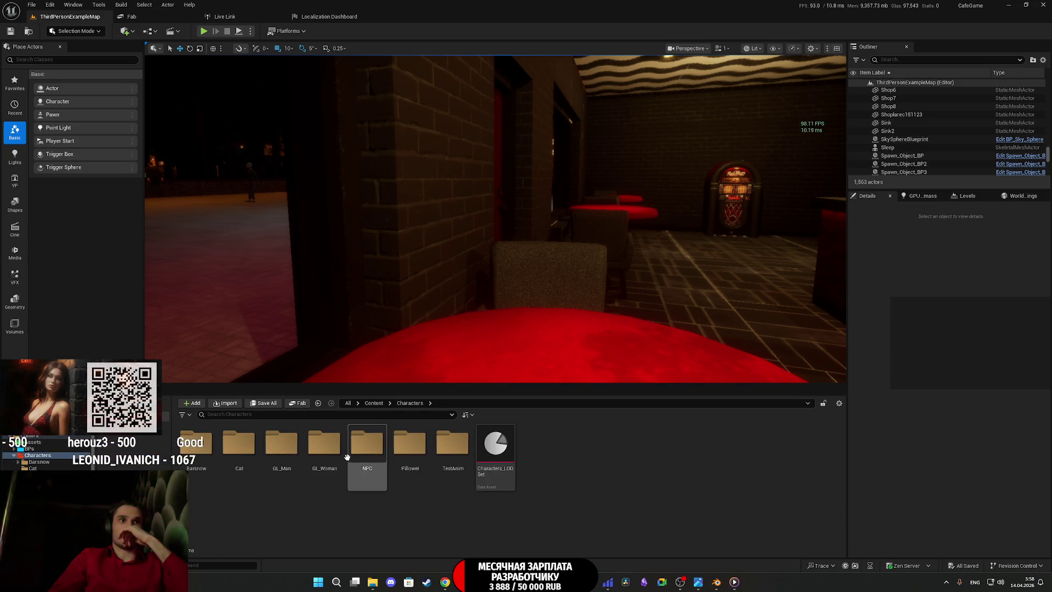
left_click(368, 454)
double_click(368, 454)
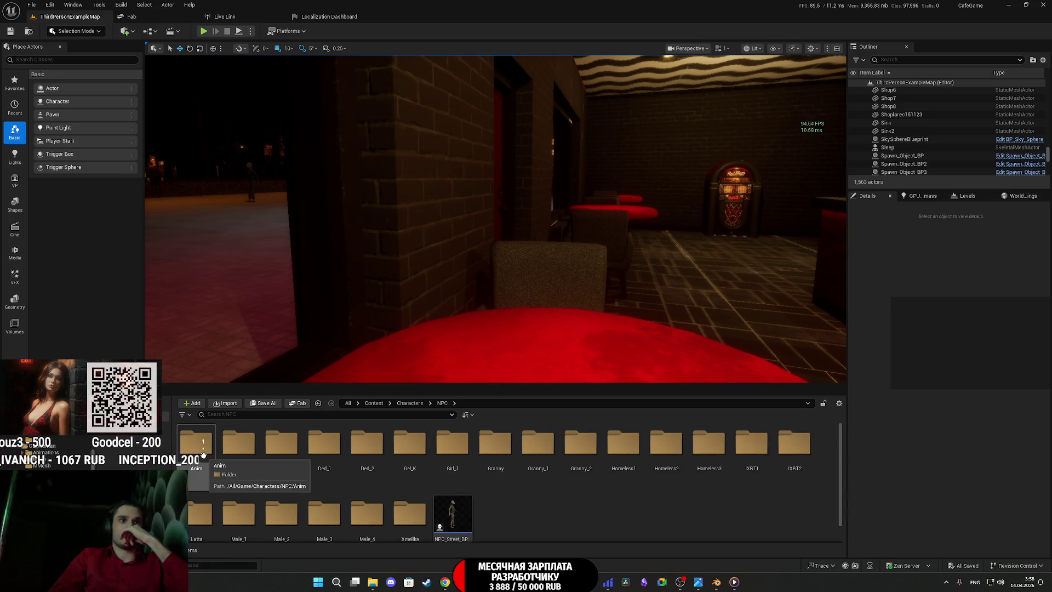
double_click(198, 456)
double_click(581, 459)
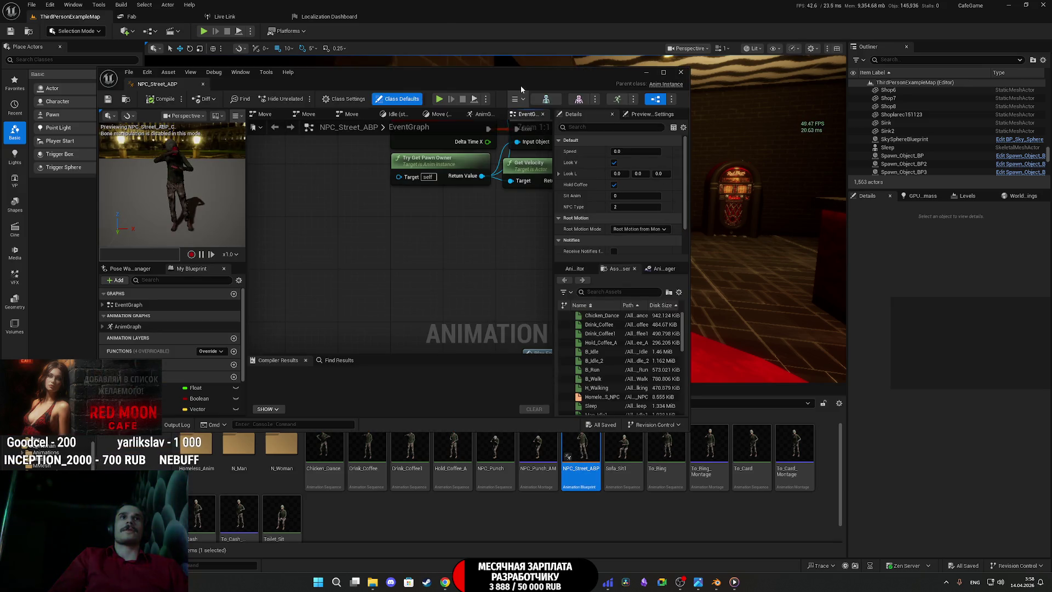
Step: Maximize the ABP editor and inspect the event graph's Cast To NPC_Street_BP nodes and Move state machine
double_click(518, 84)
mouse_move(355, 296)
left_mouse_down()
mouse_move(338, 430)
mouse_move(349, 461)
left_mouse_up()
left_click_drag(703, 334, 551, 255)
scroll(466, 233, "down", 5)
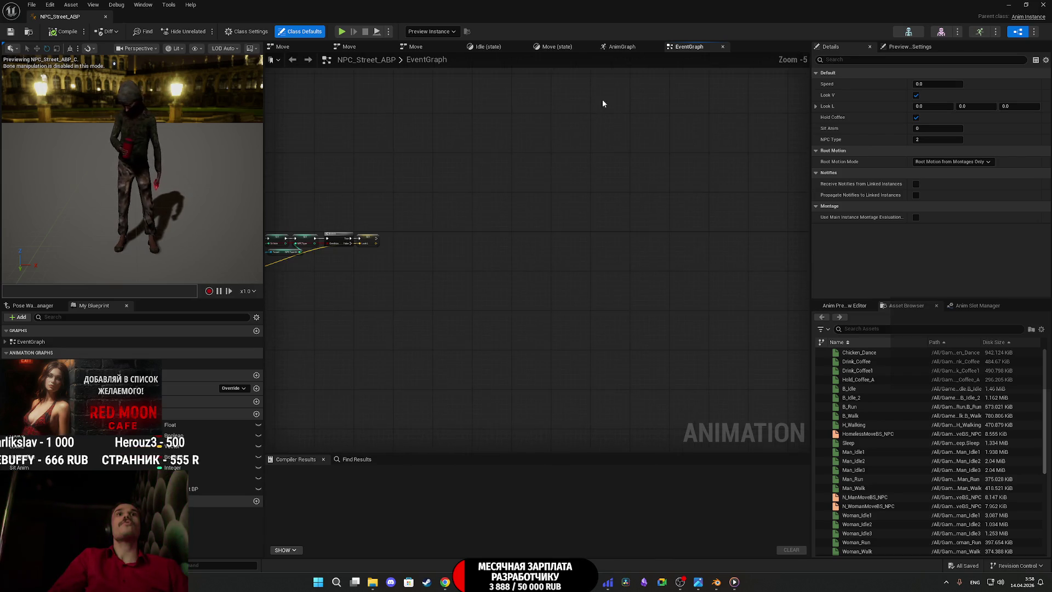
left_click(295, 46)
Step: In the AnimGraph, find the Slot, Output Pose nodes and select Layered blend per bone
left_click(438, 61)
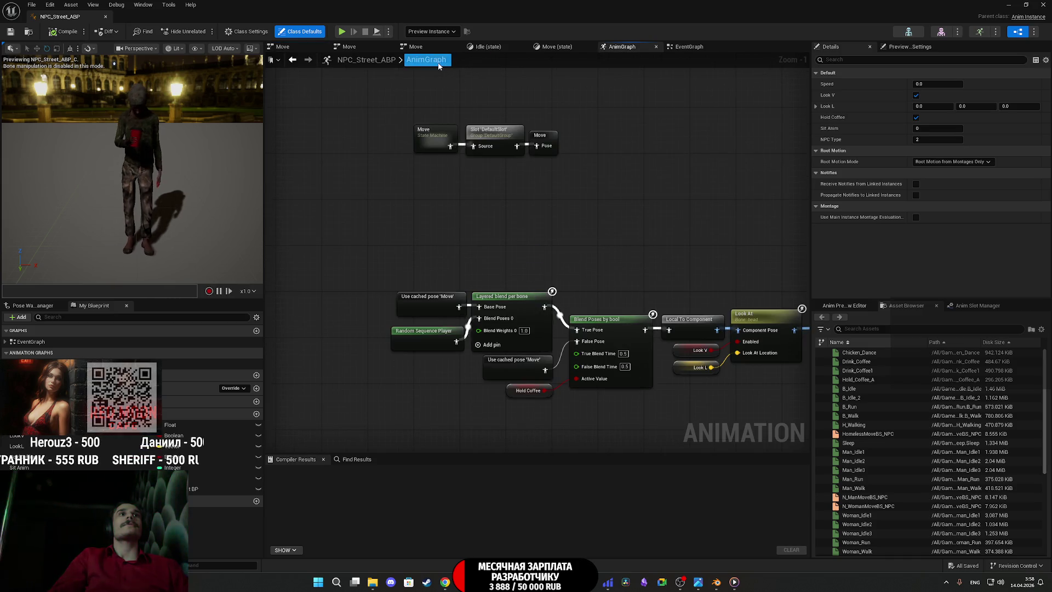
mouse_move(596, 187)
left_mouse_down()
mouse_move(385, 212)
mouse_move(559, 239)
left_mouse_up()
scroll(414, 220, "down", 2)
scroll(406, 198, "up", 3)
mouse_move(601, 308)
left_mouse_down()
mouse_move(557, 178)
mouse_move(582, 159)
mouse_move(344, 176)
mouse_move(639, 175)
left_mouse_up()
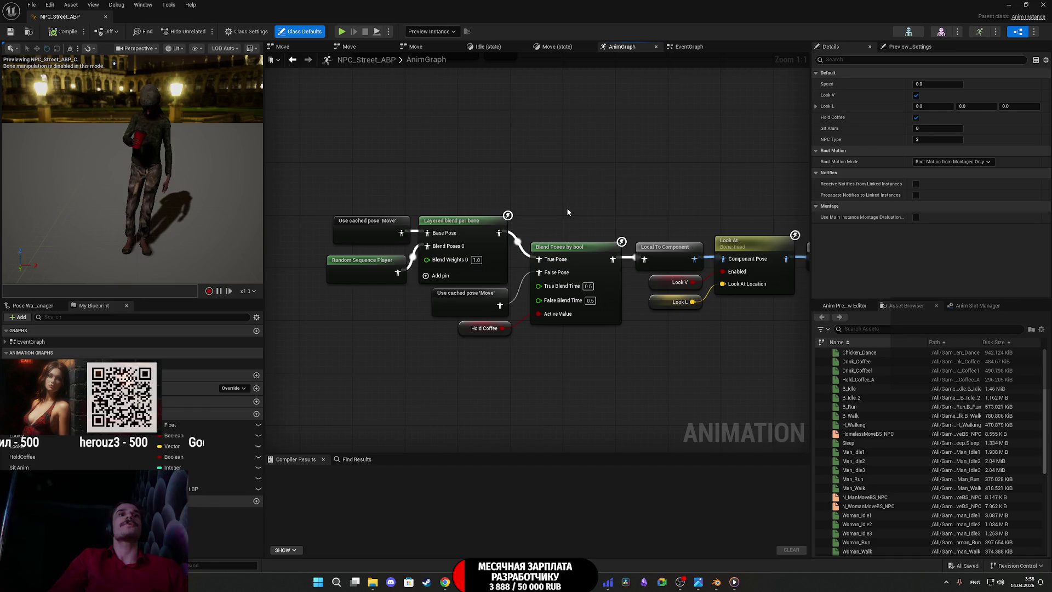
mouse_move(436, 206)
left_mouse_down()
mouse_move(508, 336)
mouse_move(538, 345)
mouse_move(521, 209)
left_mouse_up()
left_click(475, 301)
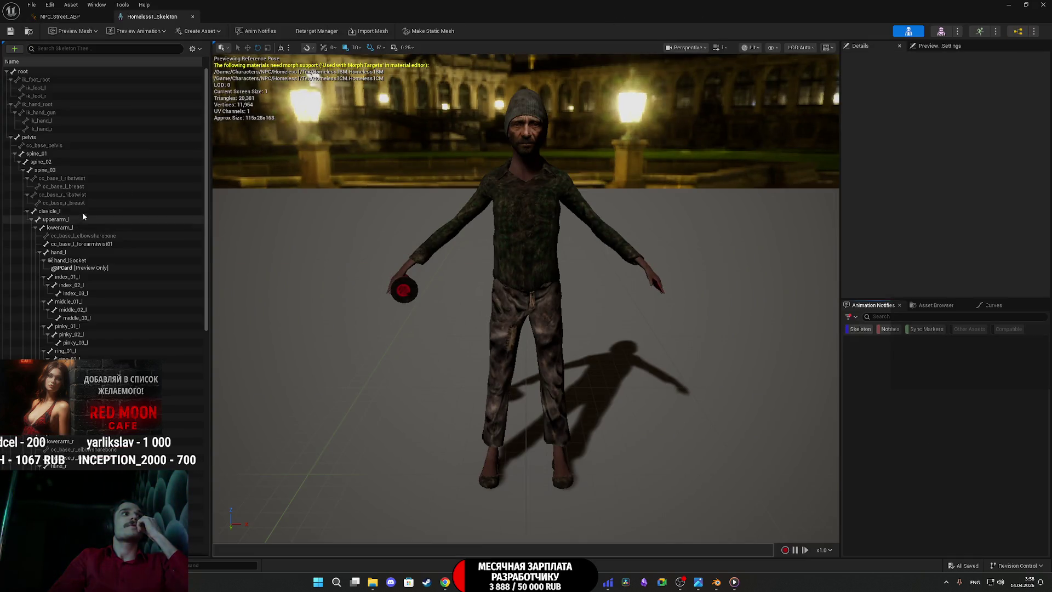
Step: Set the Layered blend per bone filter bone name to upperarm_r, compile, save, and leave the editor
scroll(72, 231, "down", 2)
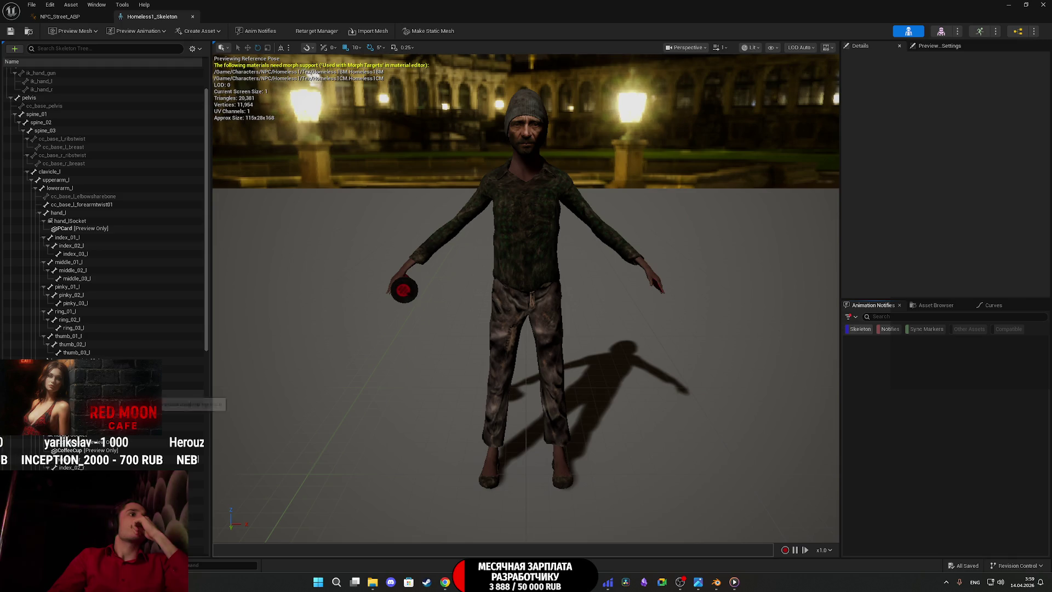
left_click(181, 393)
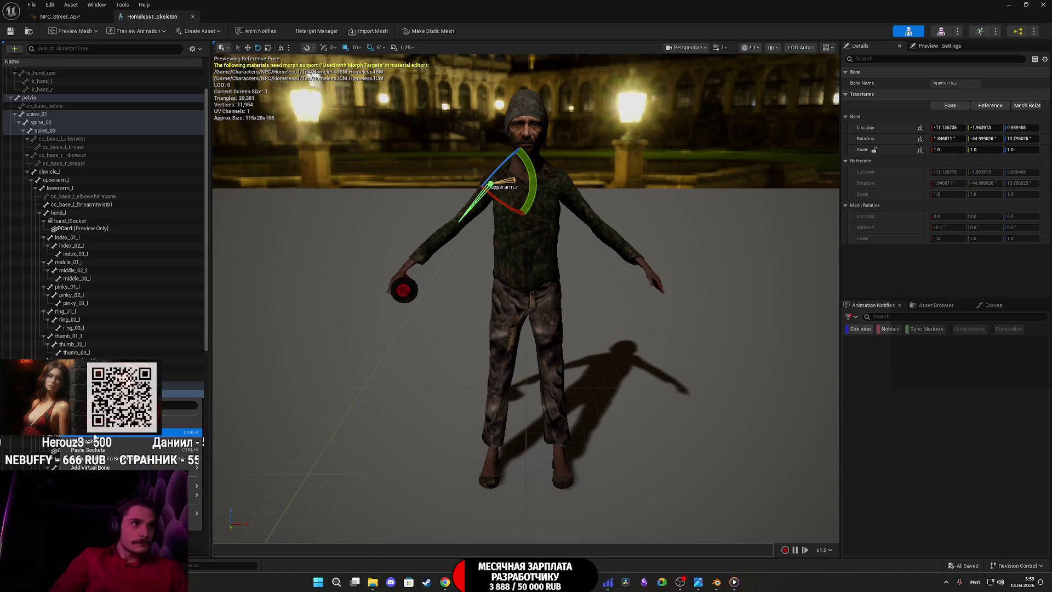
left_click(77, 16)
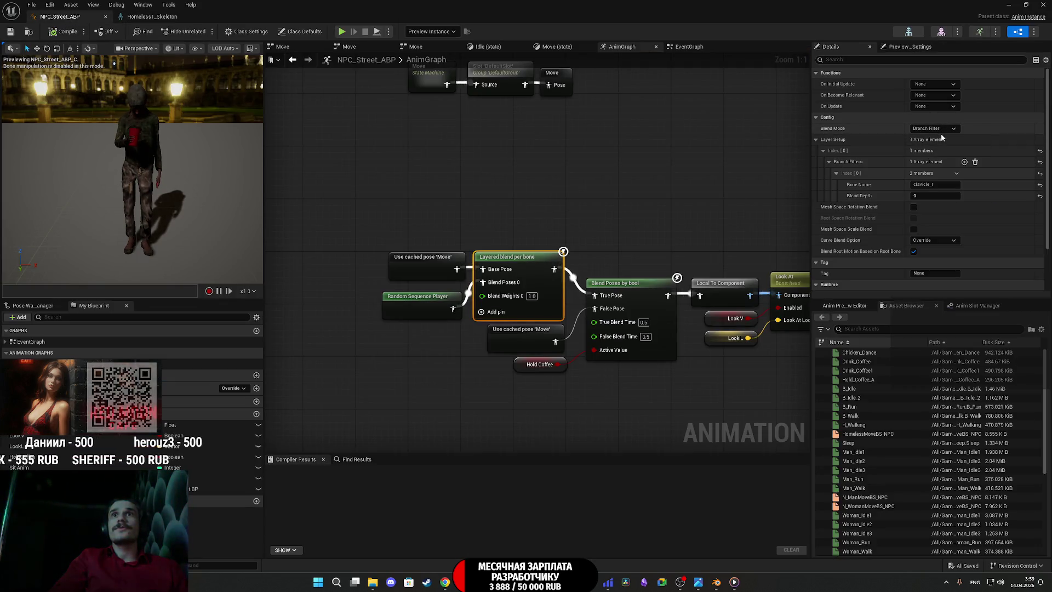
type("upperarm_r")
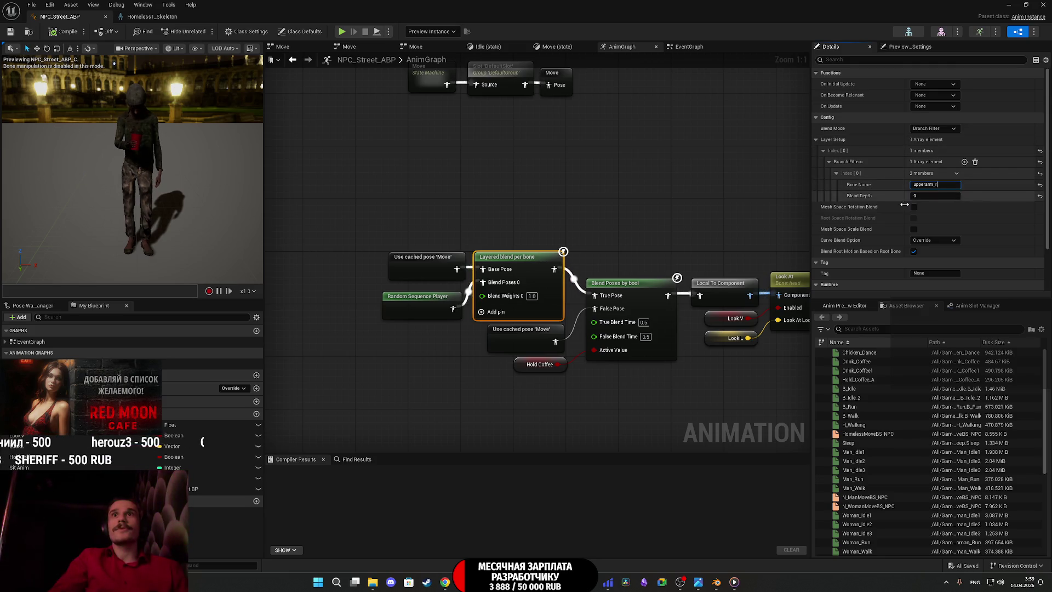
left_click(51, 33)
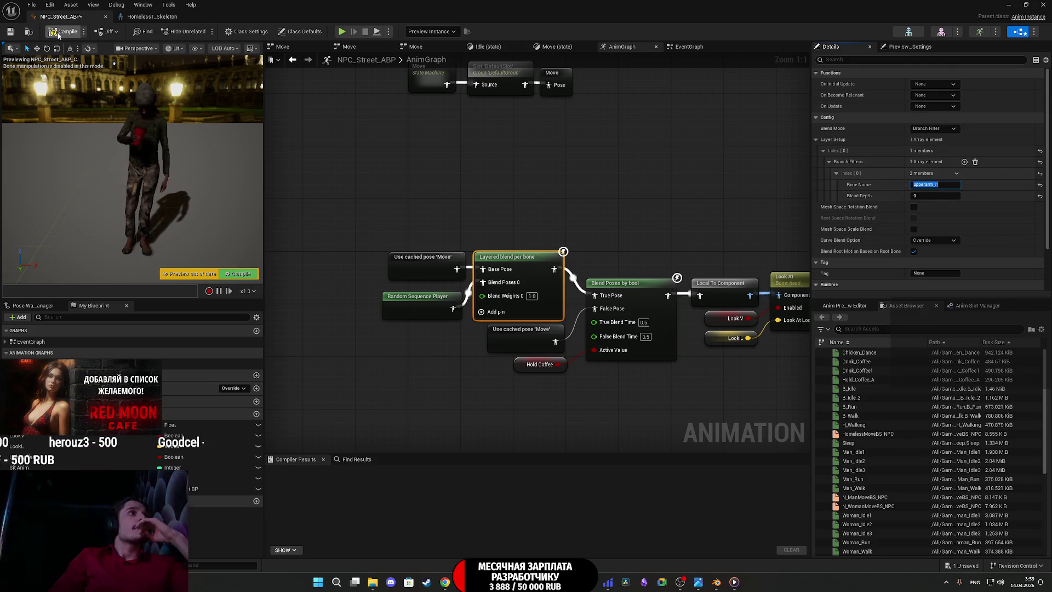
left_click(10, 32)
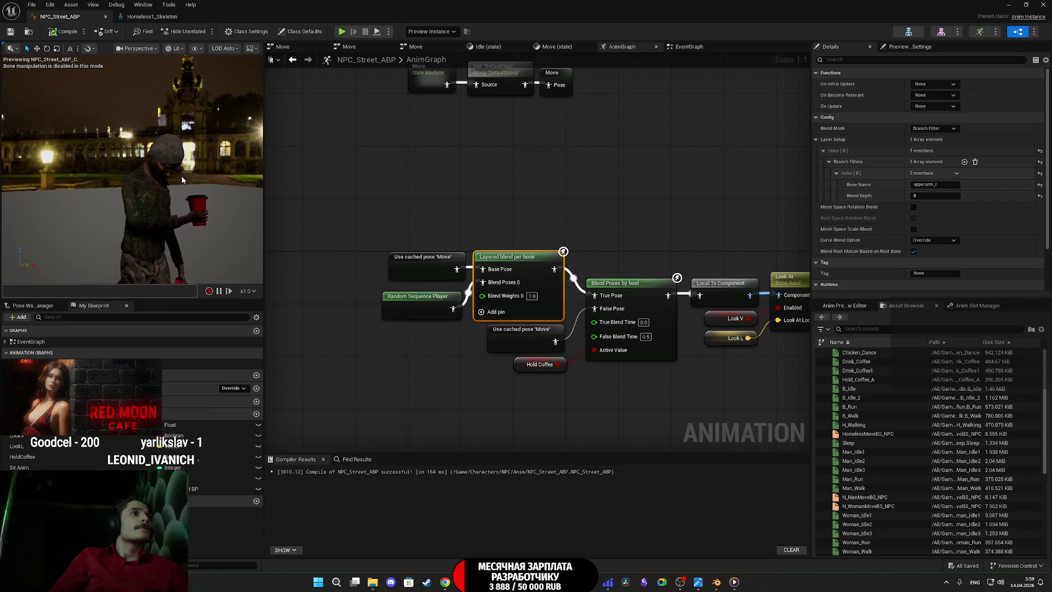
key("alt+Tab")
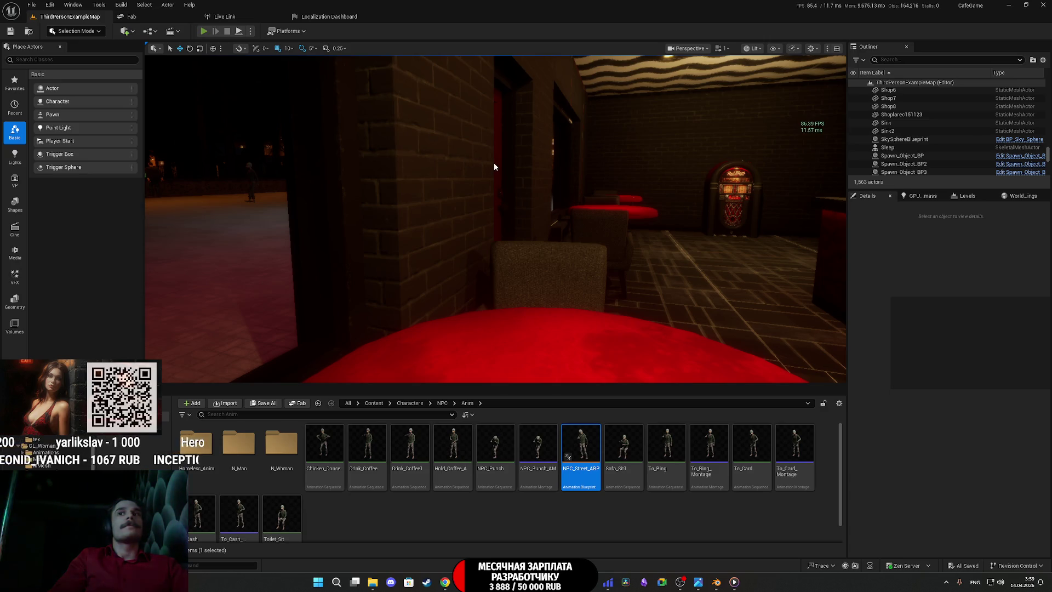
Step: Start a fullscreen playtest, change clothes at the closet, and use the toilet
key("alt+p")
key("F11")
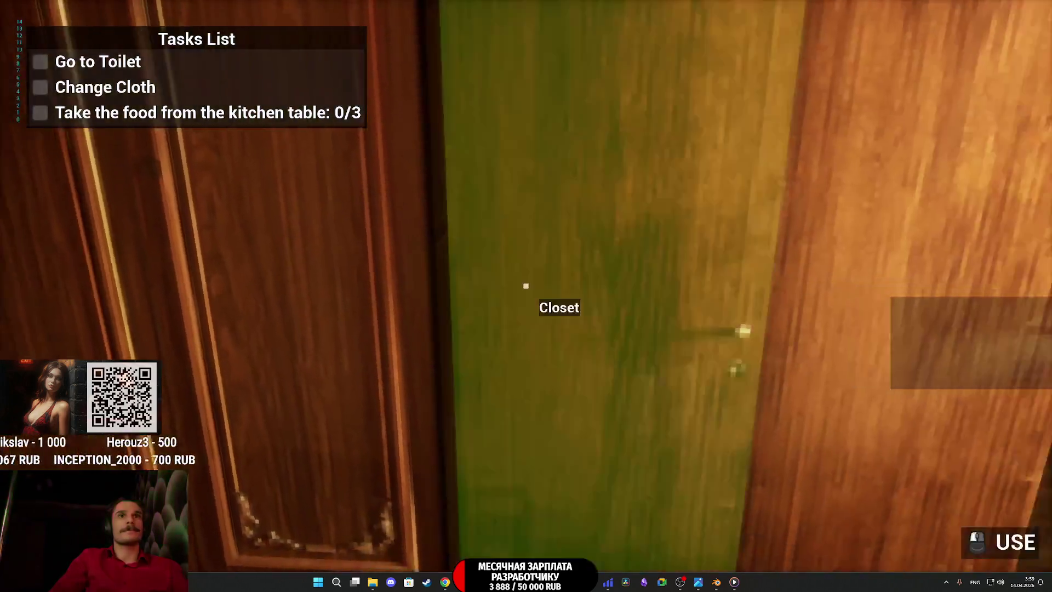
left_click(527, 285)
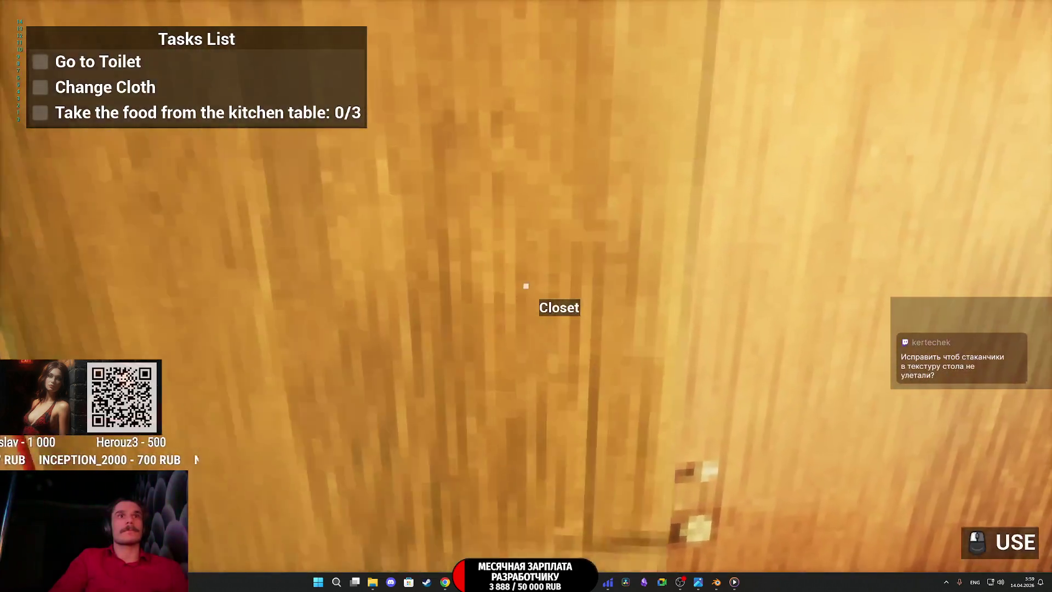
key("w")
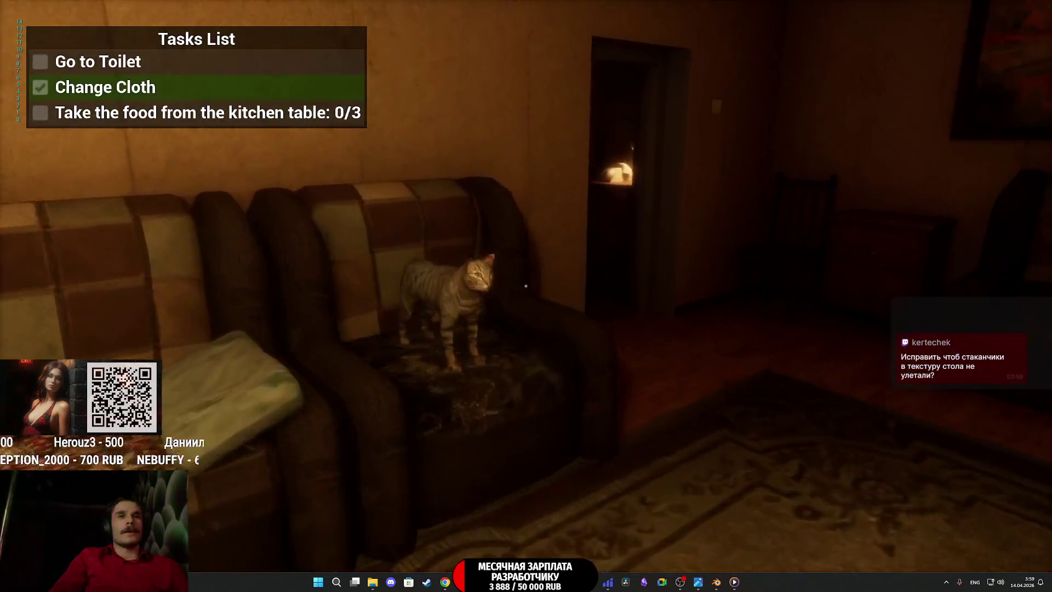
key("w")
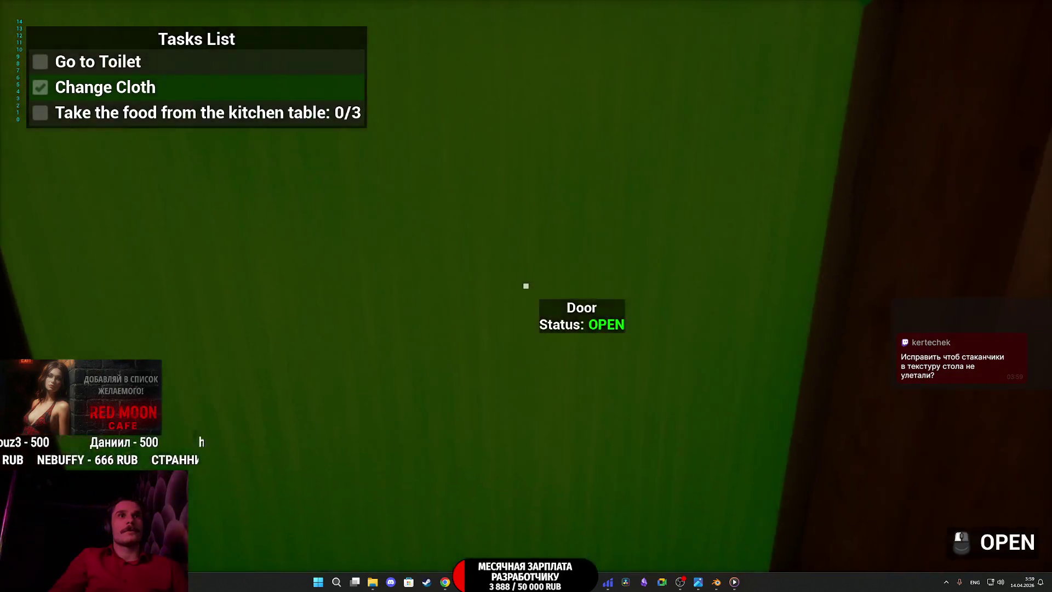
left_click(526, 286)
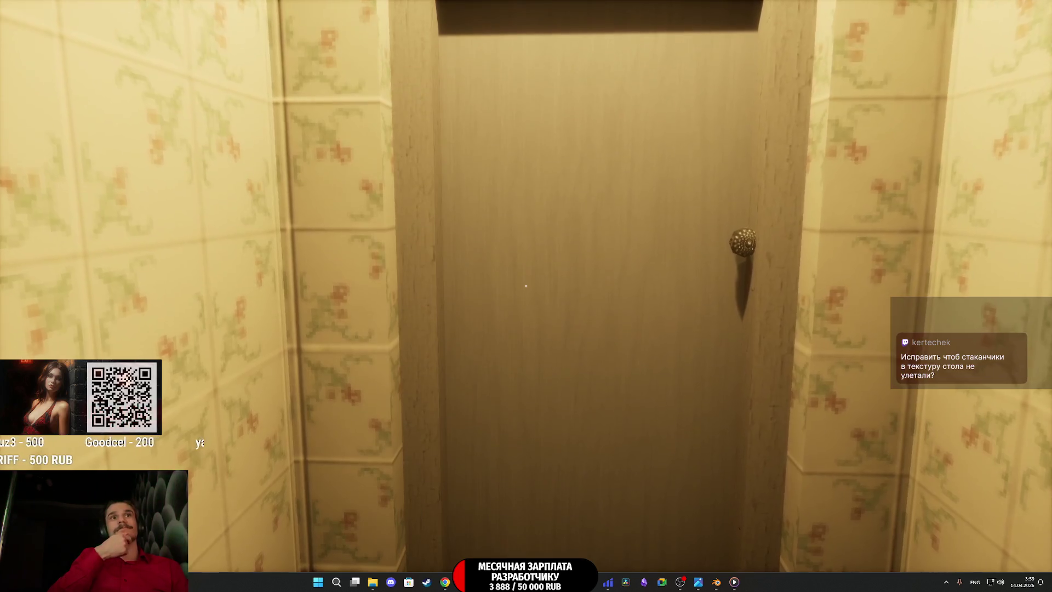
key("e")
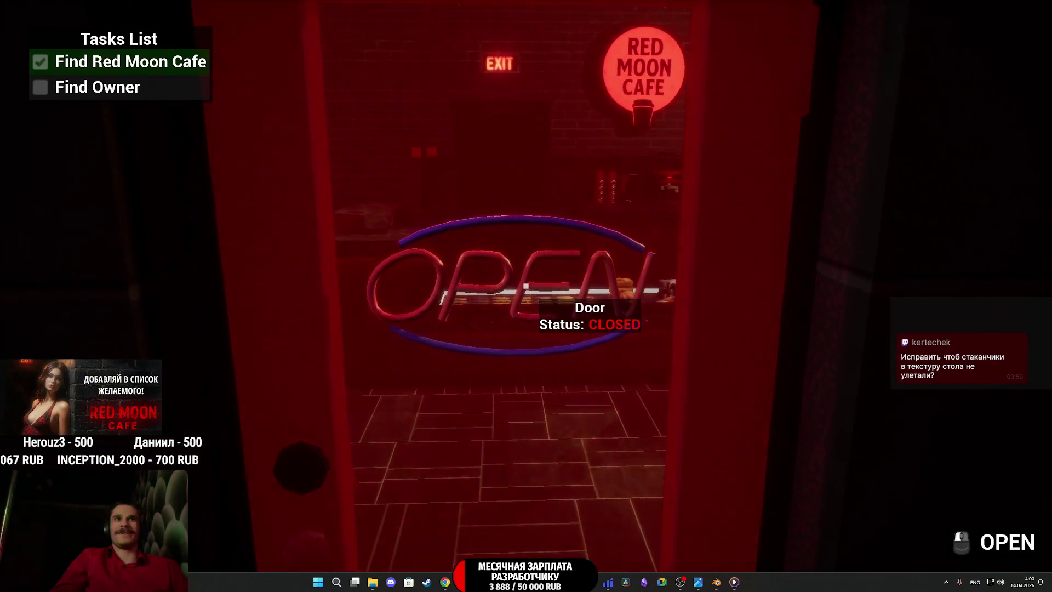
Step: Reach the cafe, unlock the red door with the Cafe Keys, and walk into the dining area
key("e")
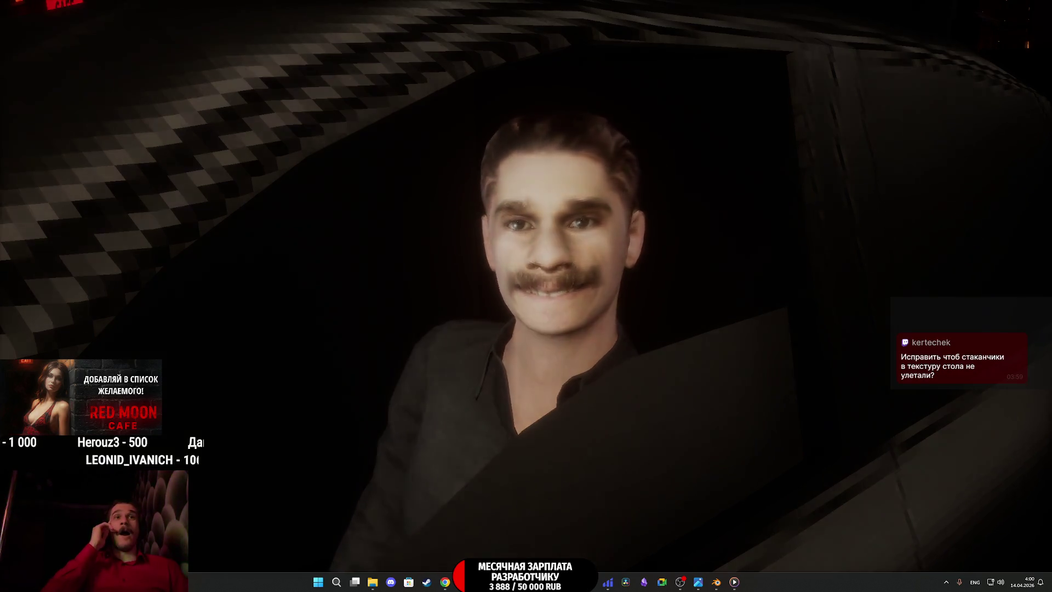
key("w")
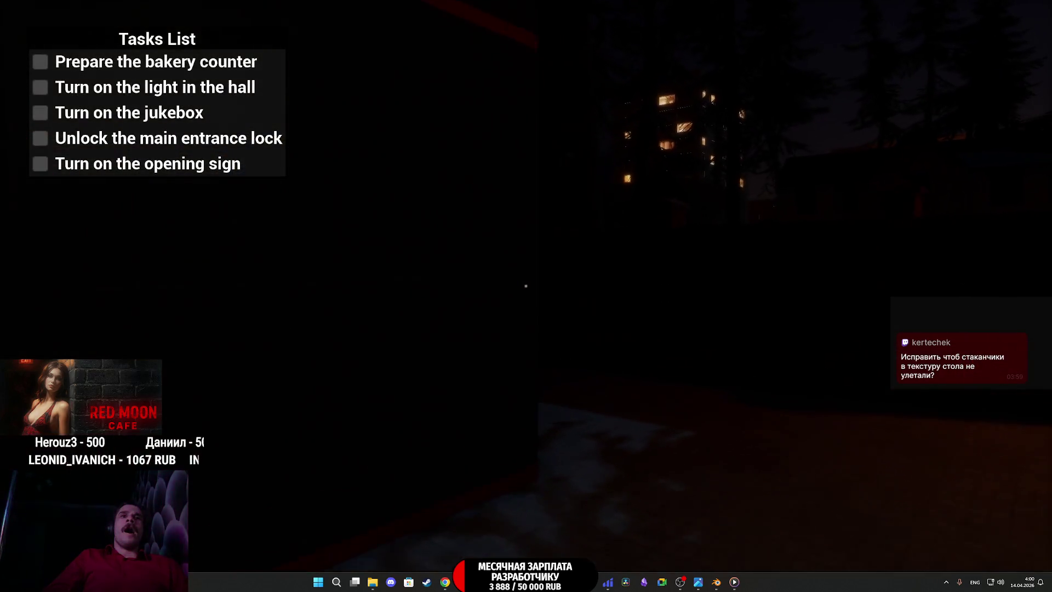
key("w")
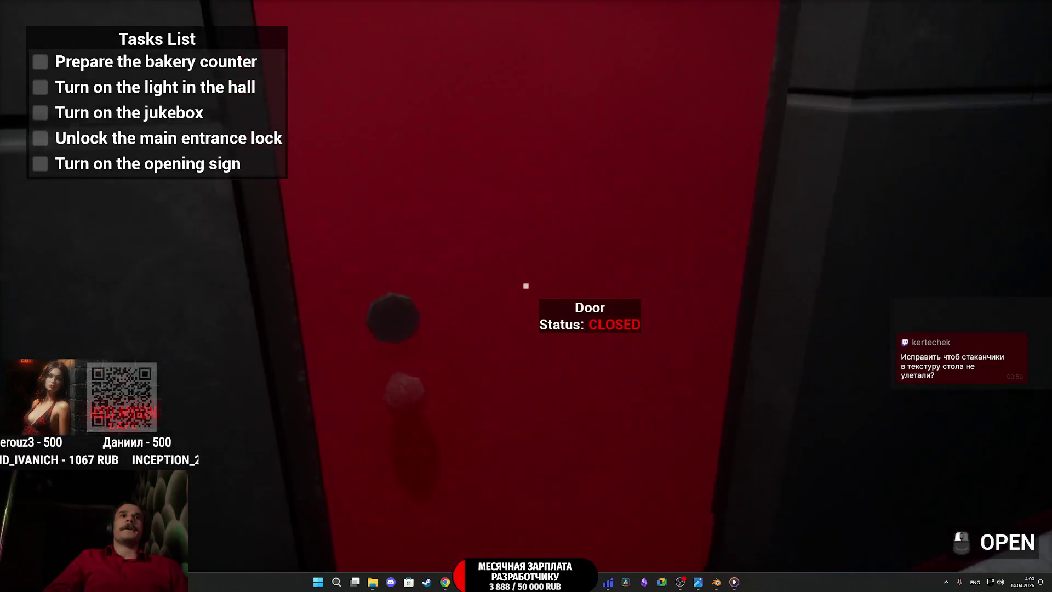
left_click(453, 422)
left_click(500, 518)
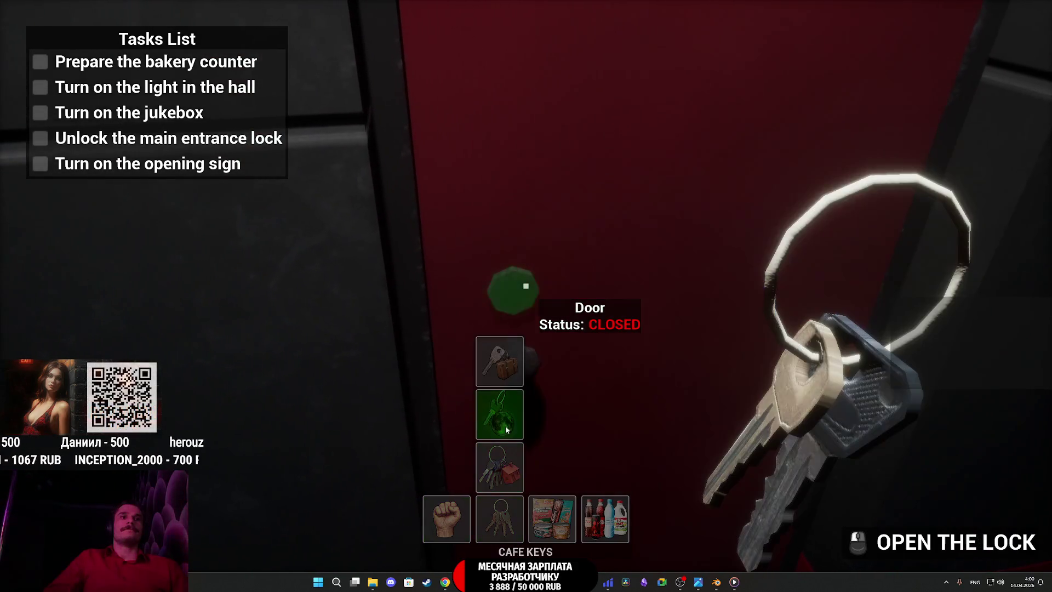
key("e")
key("e")
key("w")
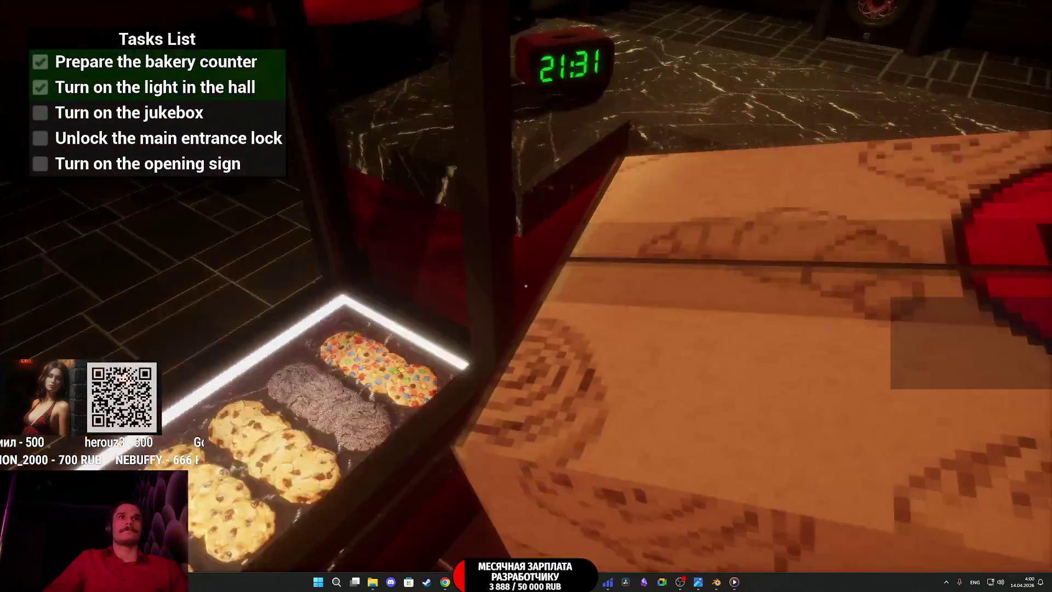
key("w")
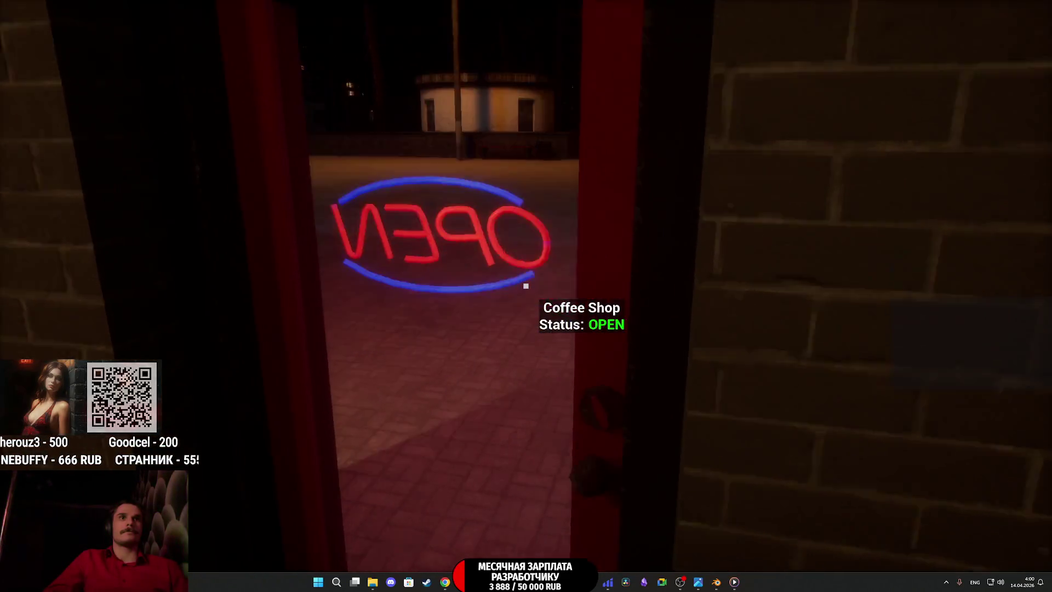
Step: Walk into the restroom to the sink mirror, leave through the toilet door, and return to the cafe room
key("w")
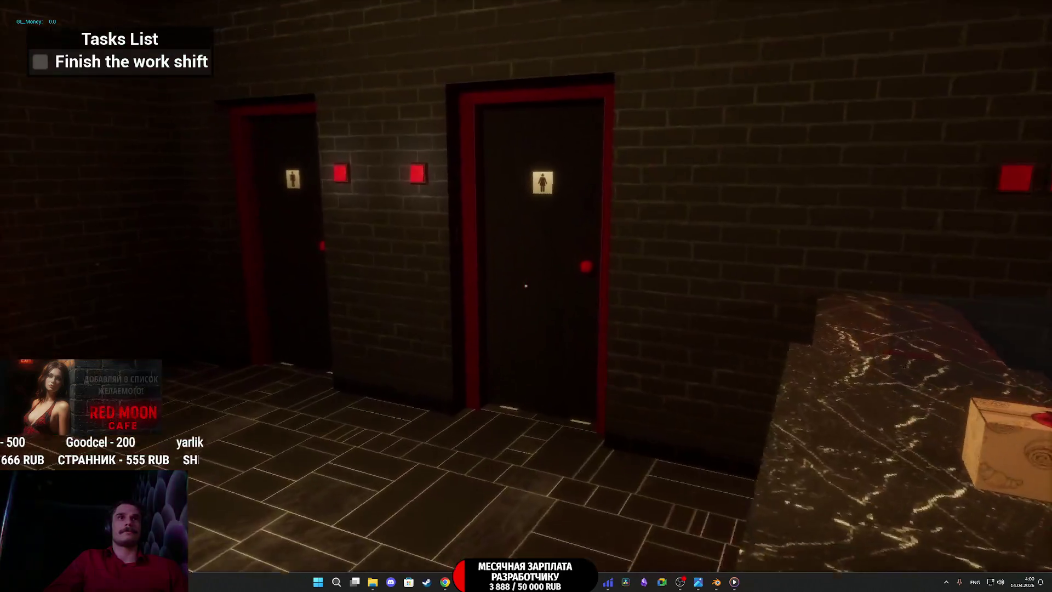
key("w")
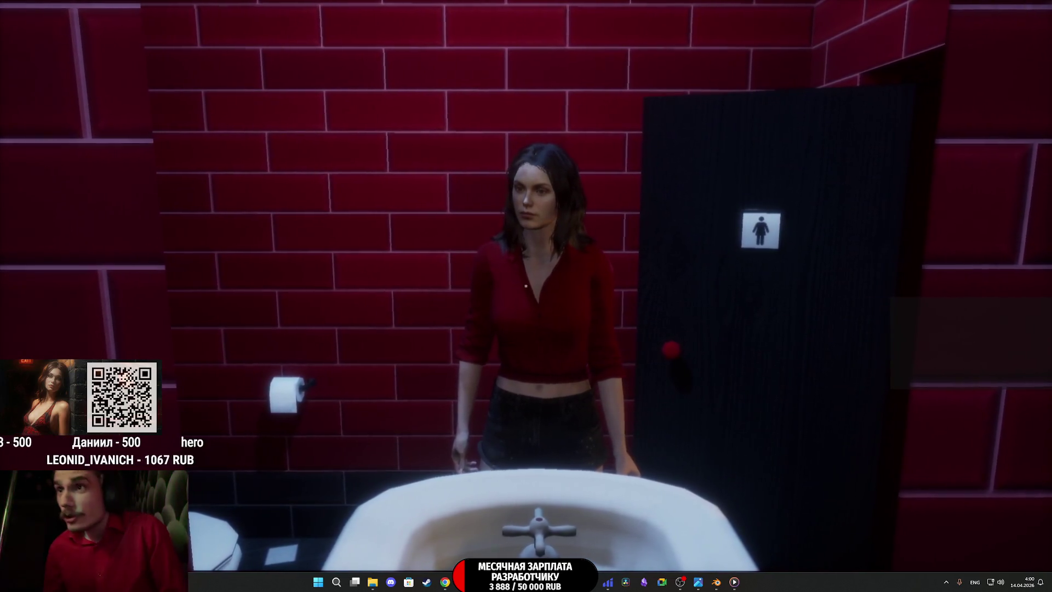
key("e")
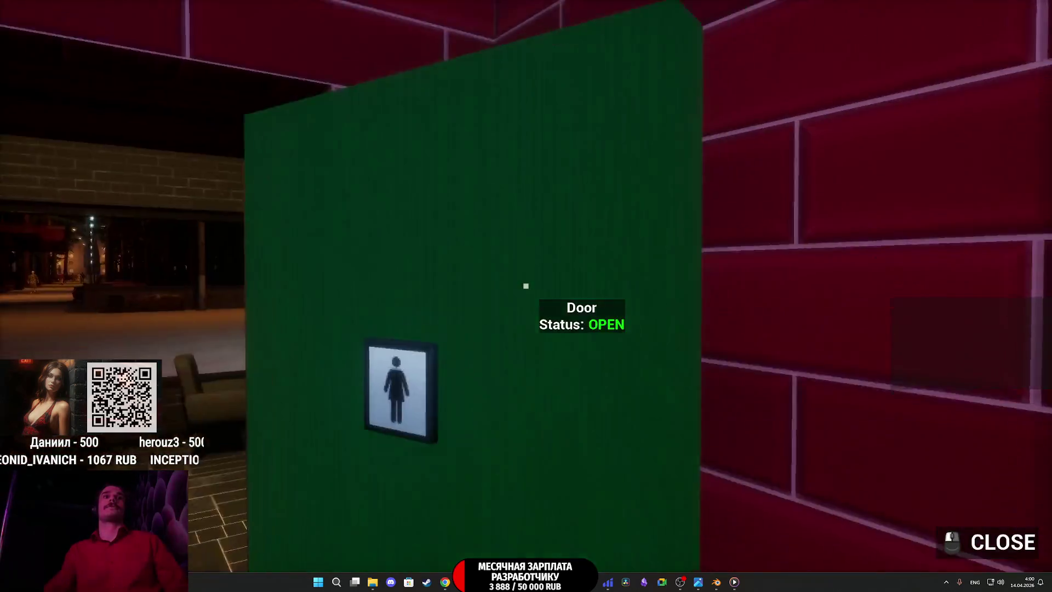
key("w")
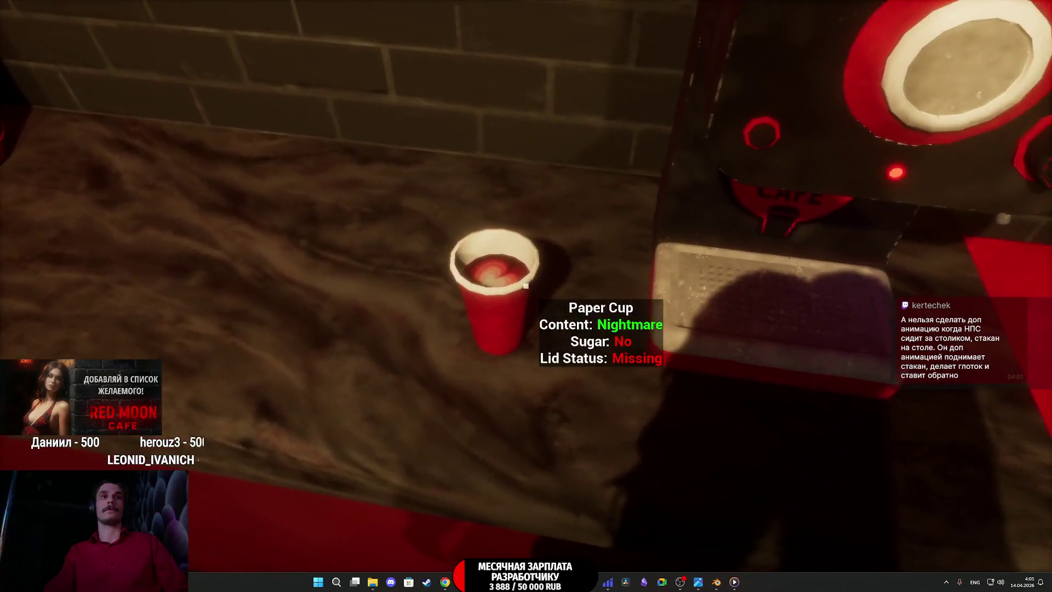
Step: Pick up and set down the red paper cup, then follow the mustached customer into the lounge
left_click(526, 285)
left_click(525, 285)
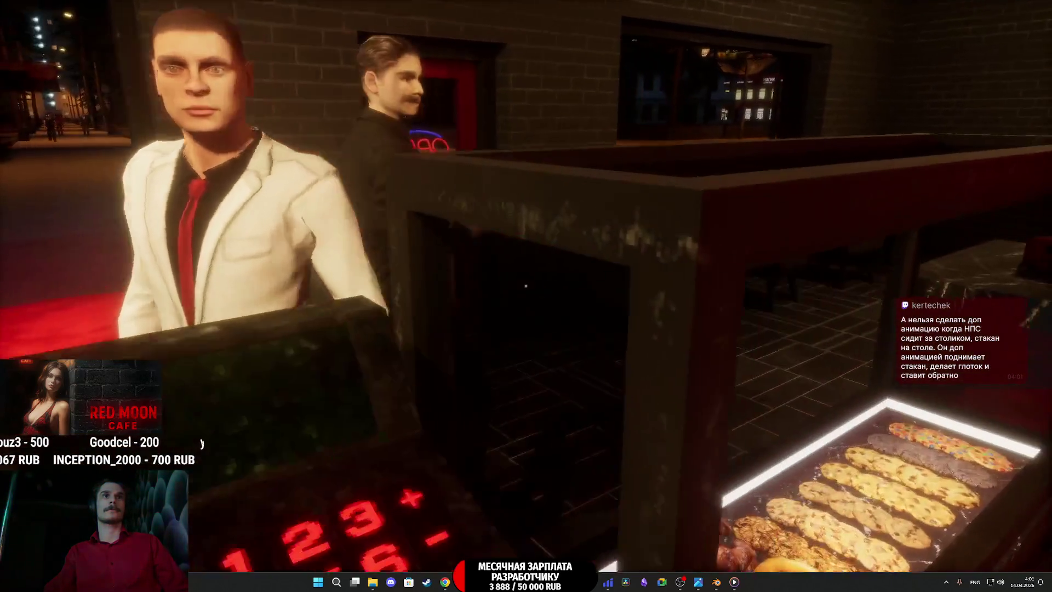
key("w")
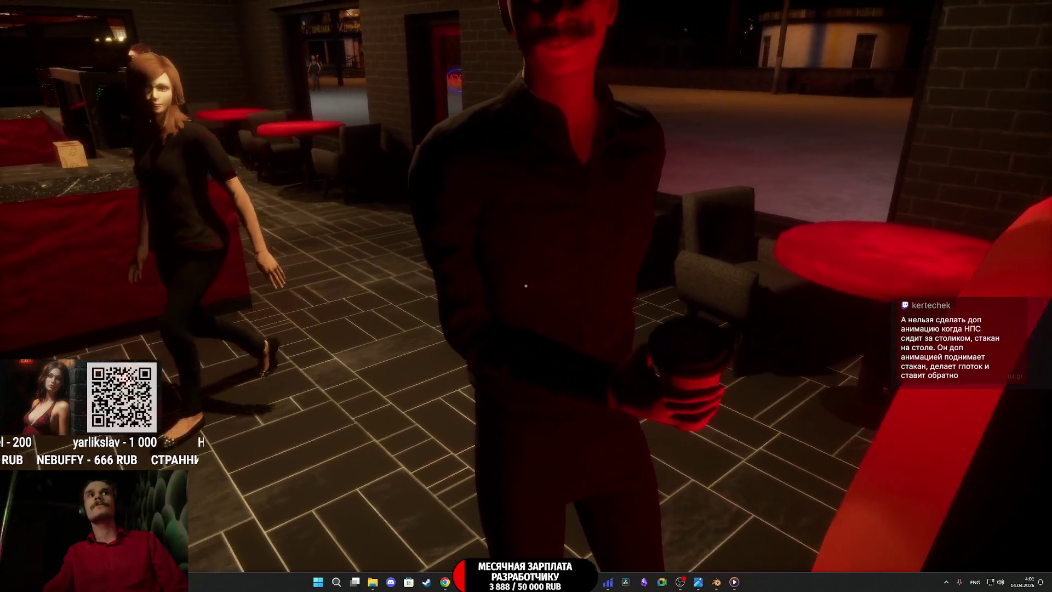
key("w")
Step: Sit in the armchair facing the seated customer to check his cup pose, then stop the playtest
key("e")
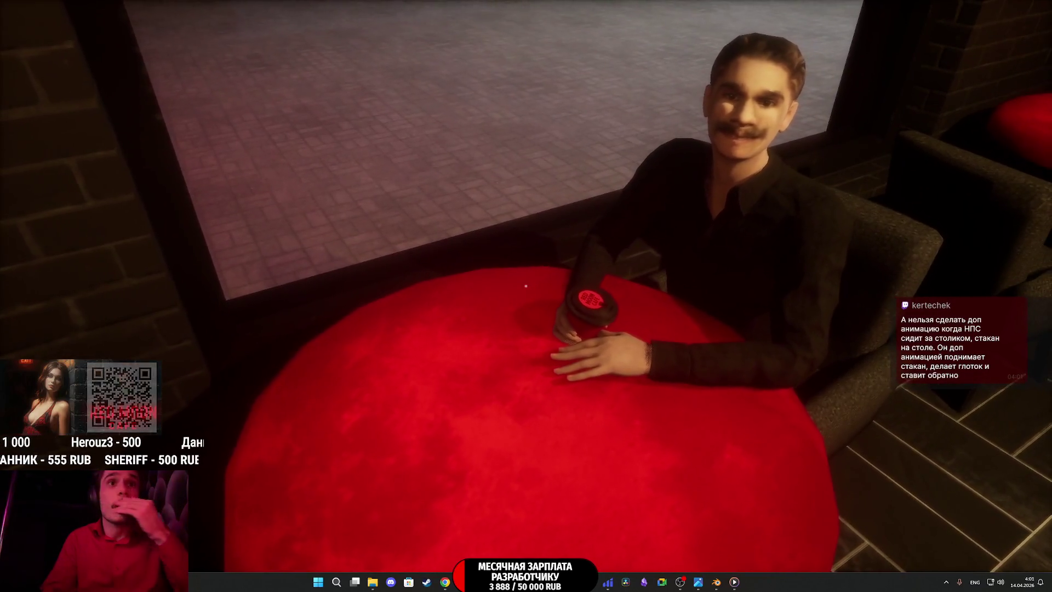
key("f")
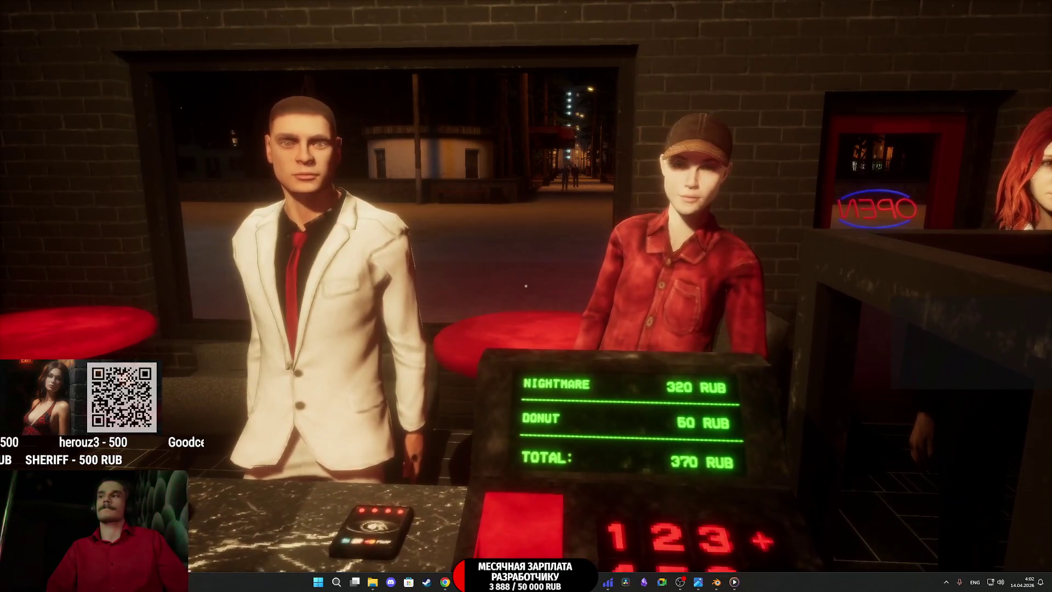
key("Escape")
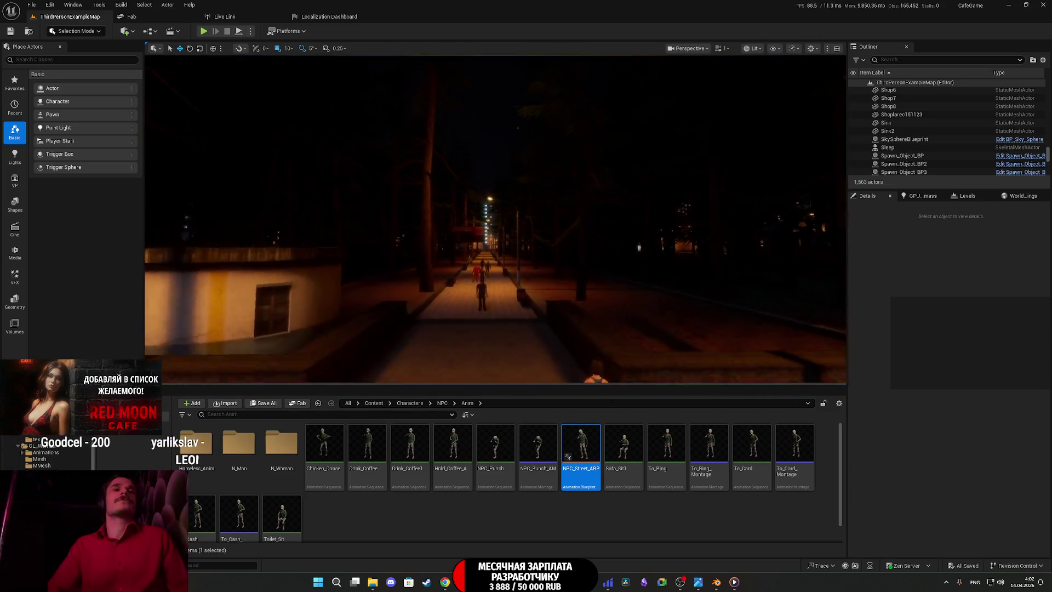
scroll(496, 219, "up", 2)
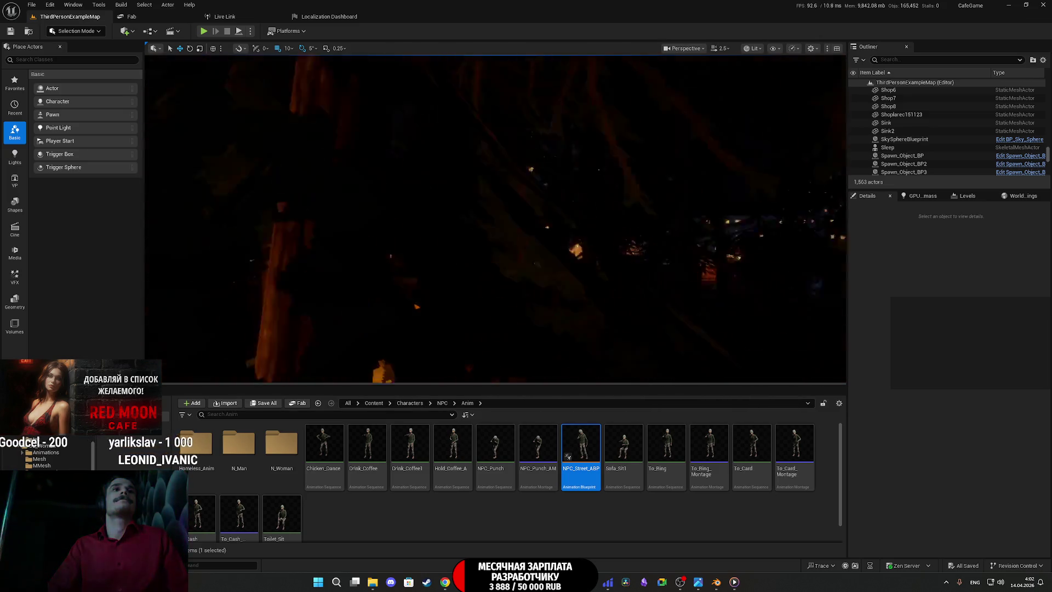
scroll(495, 219, "down", 2)
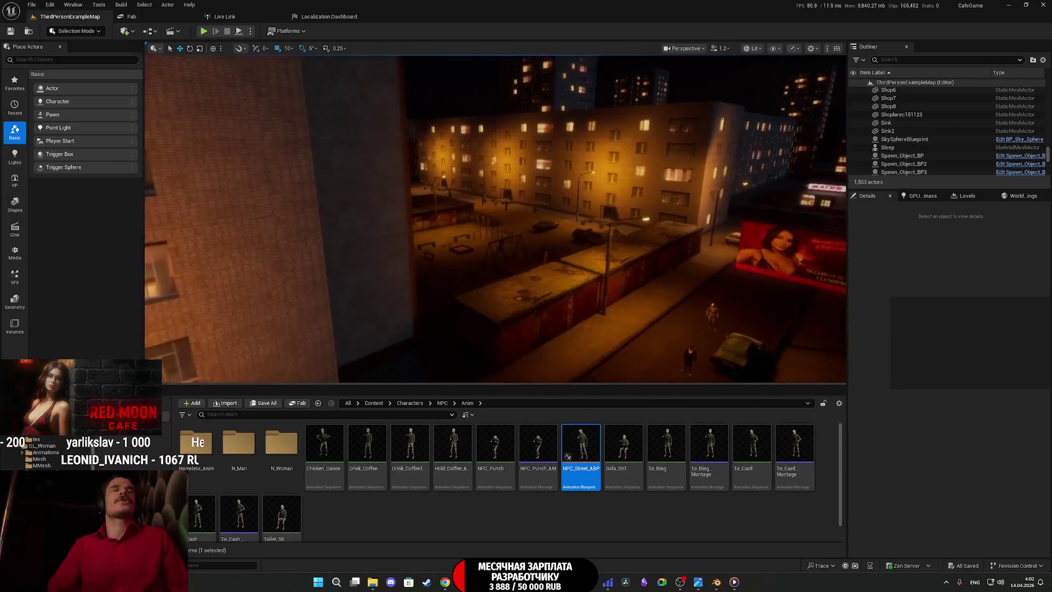
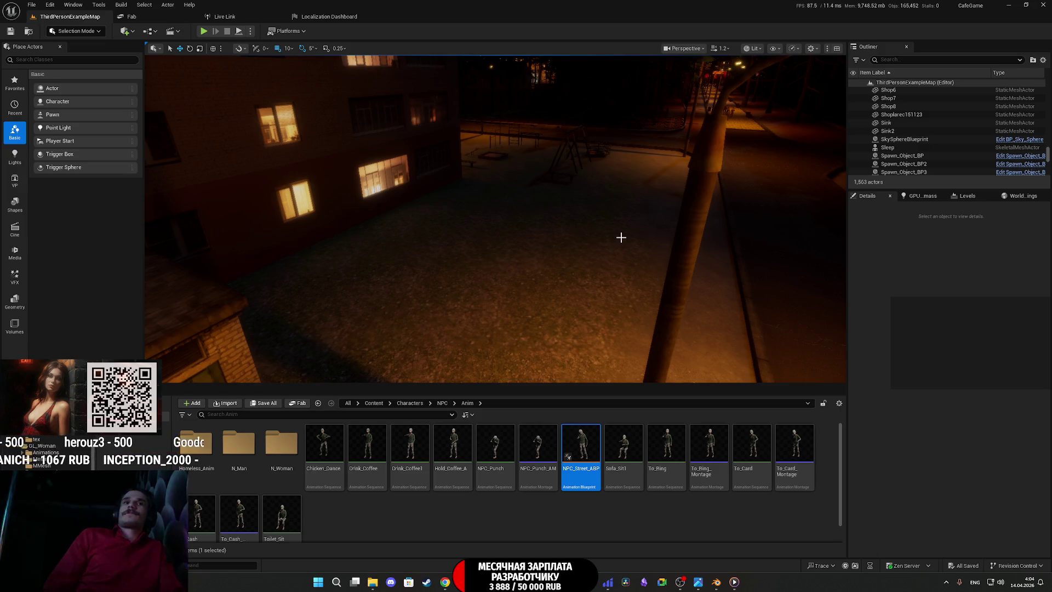
Step: Fly into the dark apartment, select GL_Female and open her ThirdPersonCharacter blueprint
mouse_move(621, 237)
left_mouse_down()
mouse_move(520, 244)
mouse_move(621, 236)
left_mouse_up()
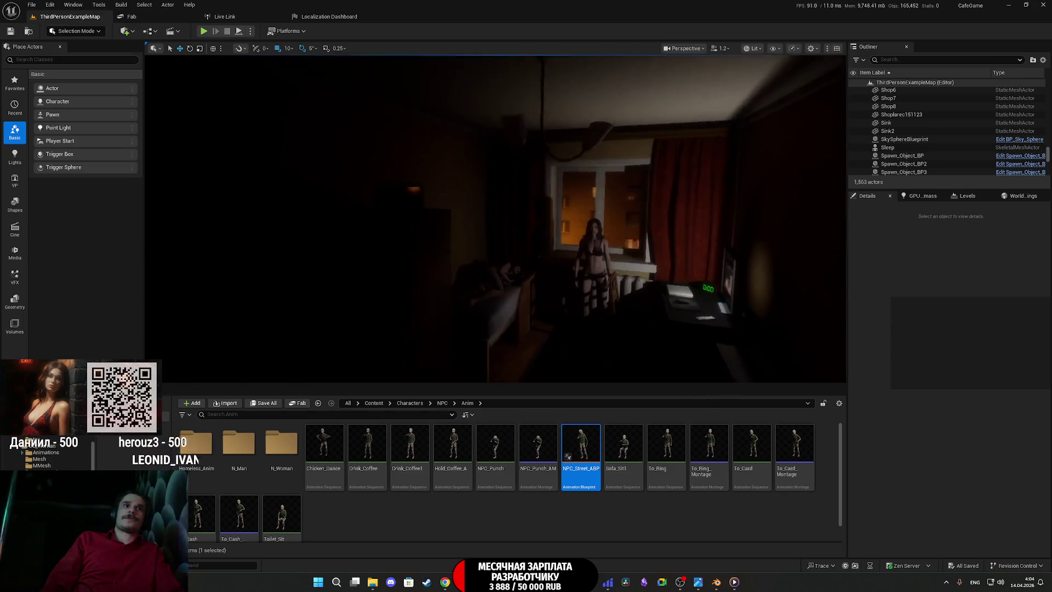
scroll(617, 210, "up", 5)
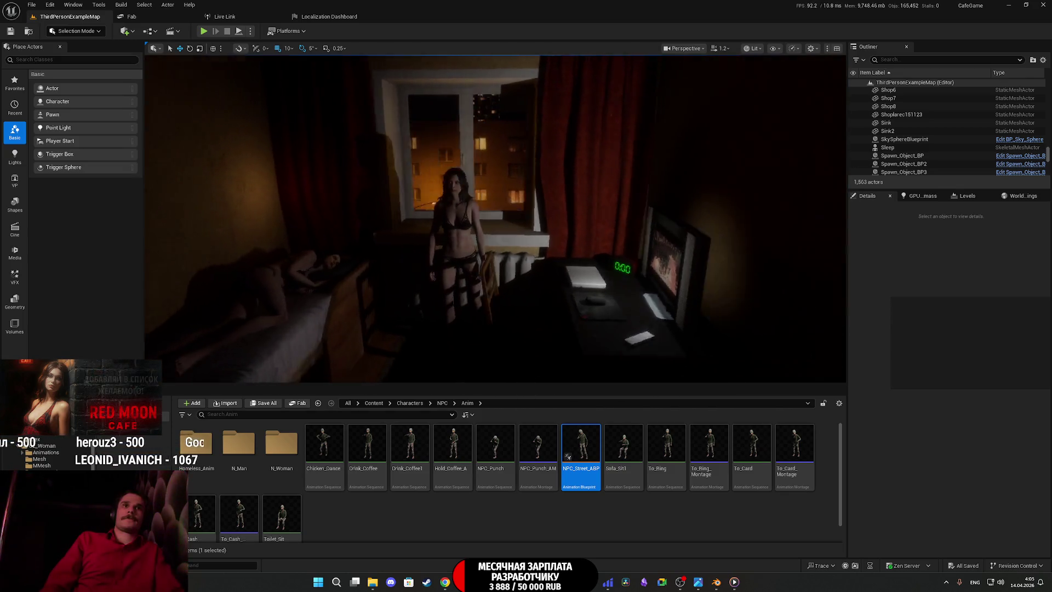
left_click(482, 219)
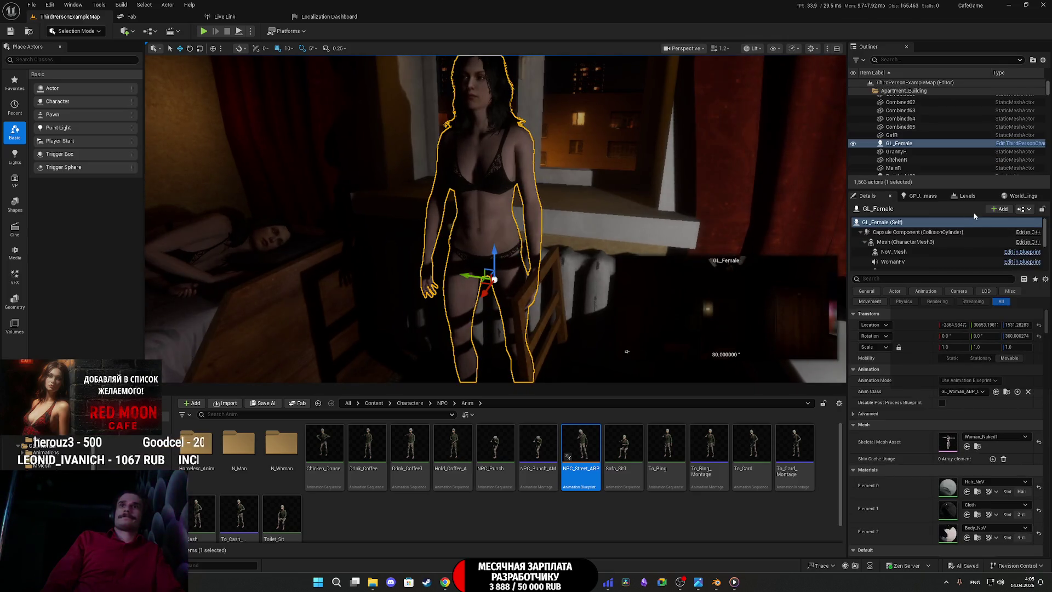
left_click(1023, 210)
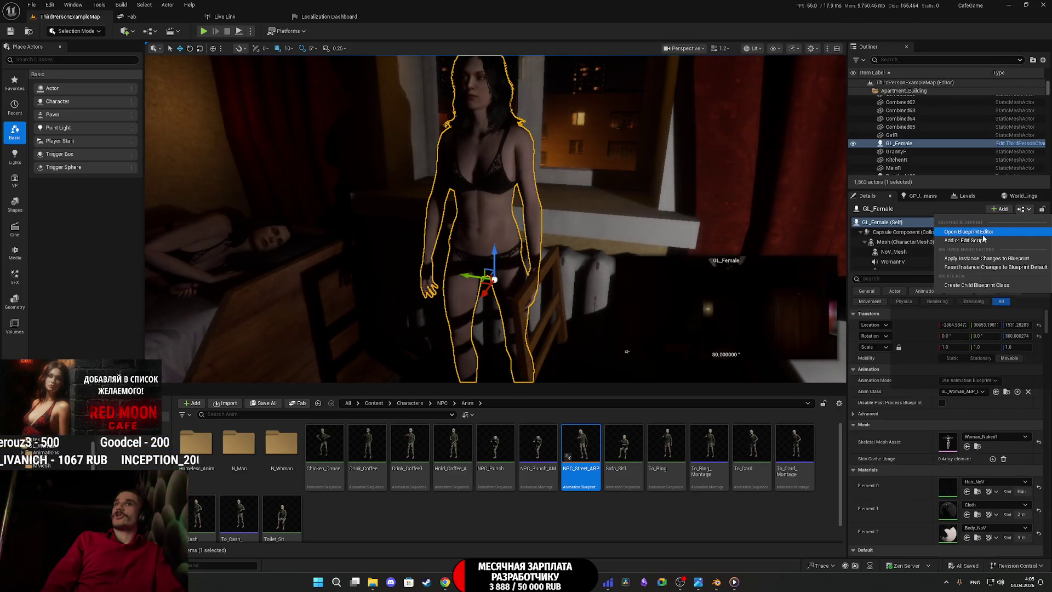
left_click(974, 232)
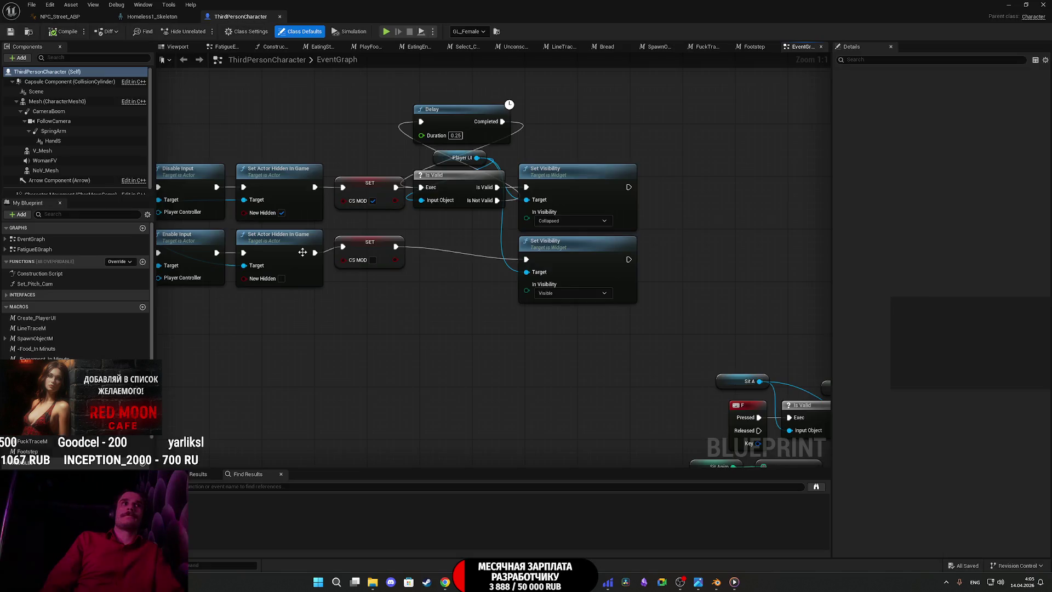
Step: Pan past the Movement and Eat montage nodes to the trace node's Radius
scroll(546, 304, "down", 8)
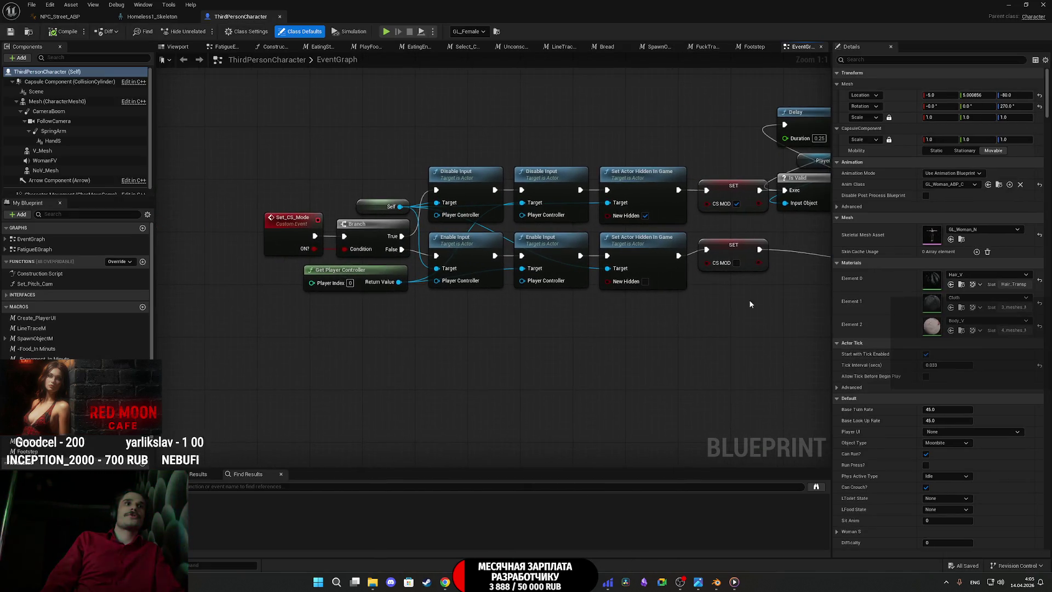
scroll(343, 199, "up", 8)
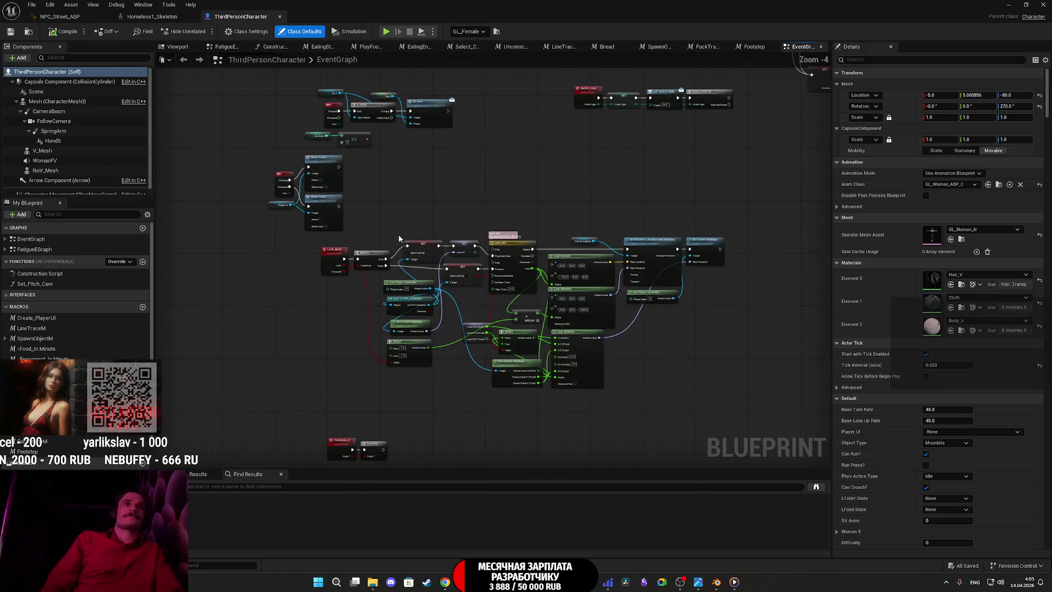
scroll(376, 195, "down", 6)
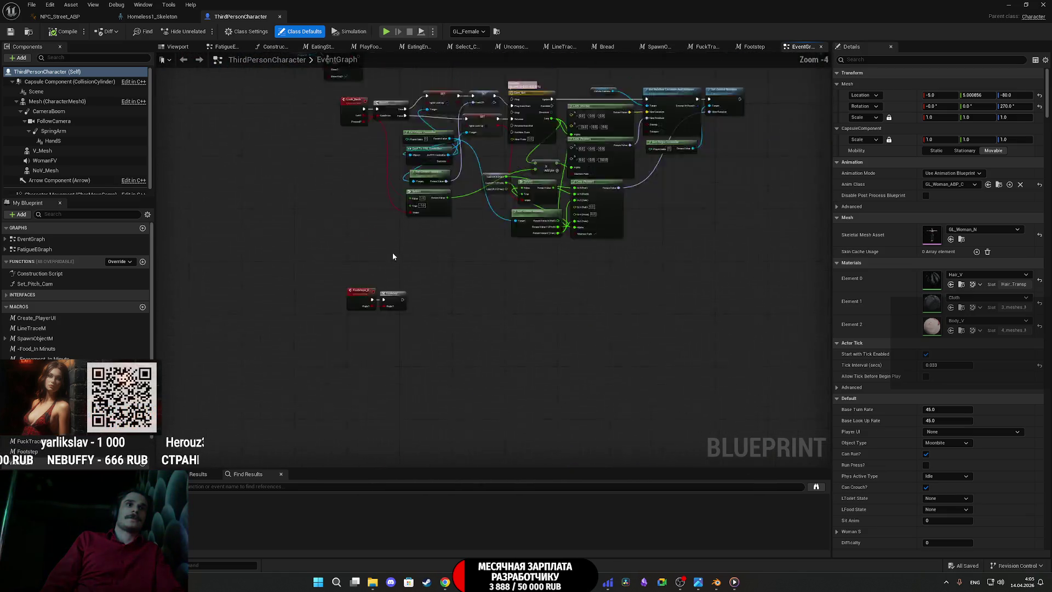
scroll(525, 350, "up", 6)
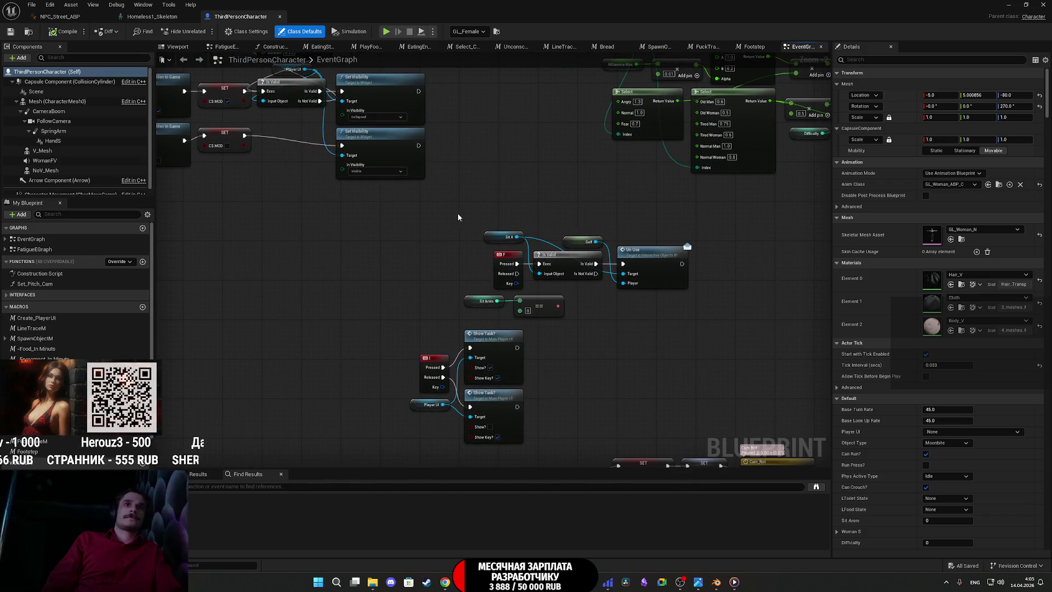
scroll(458, 217, "down", 4)
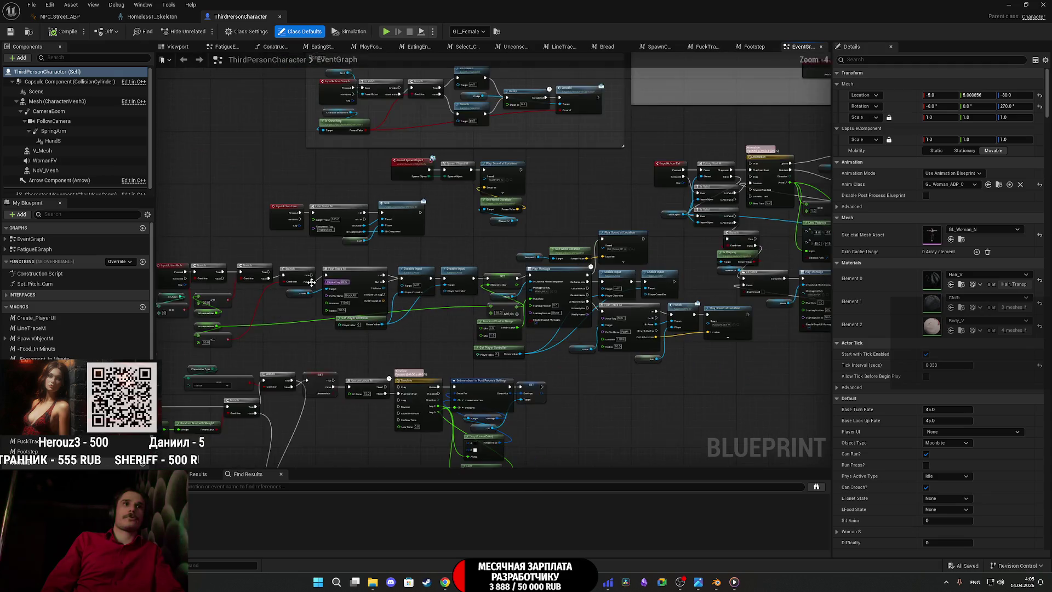
scroll(312, 282, "up", 2)
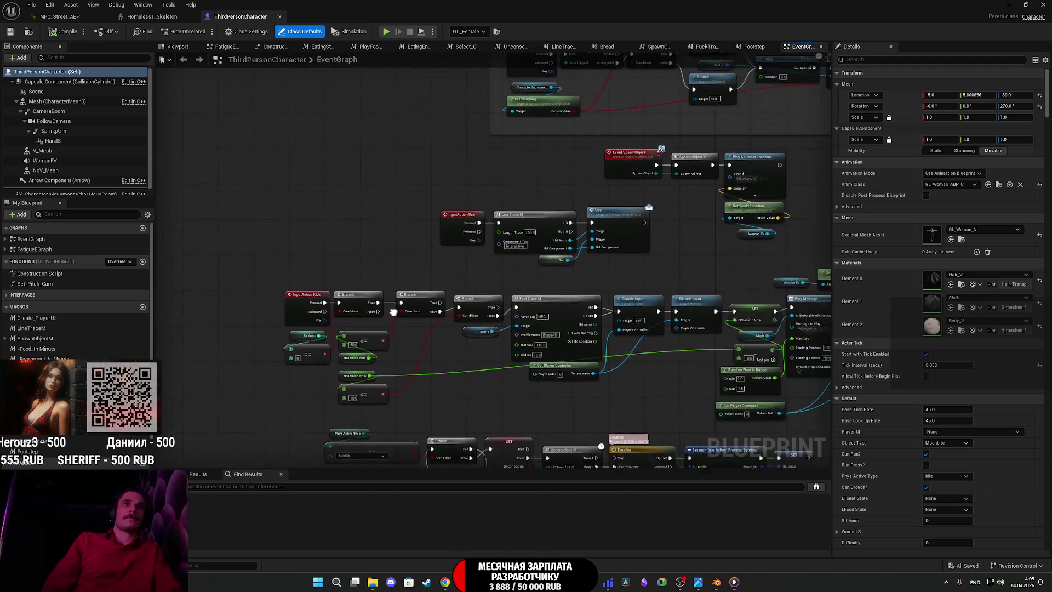
left_click_drag(394, 312, 279, 358)
scroll(550, 259, "down", 2)
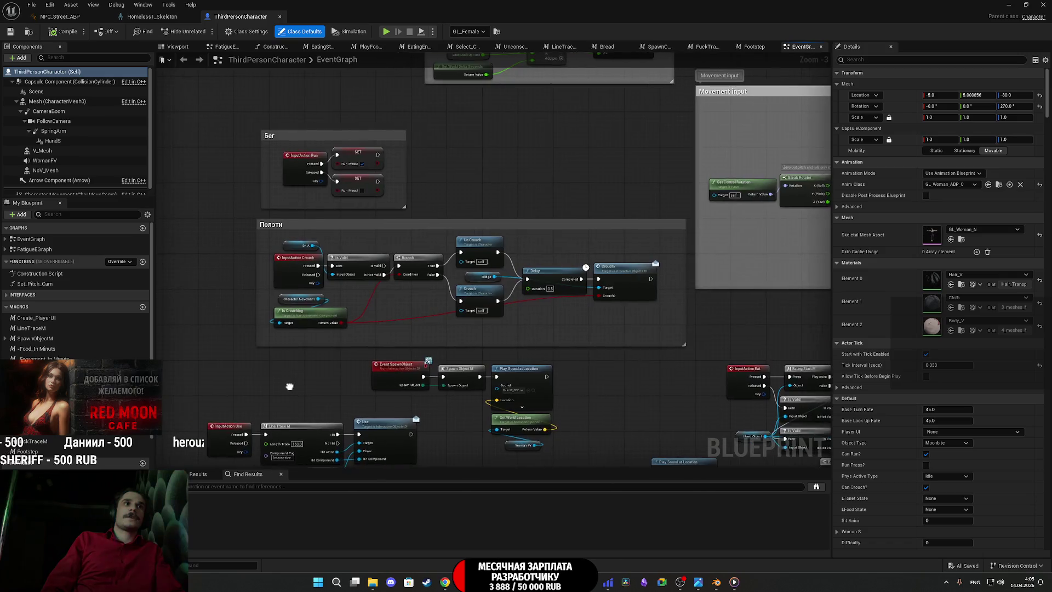
scroll(652, 260, "up", 2)
mouse_move(652, 260)
left_mouse_down()
mouse_move(445, 316)
mouse_move(350, 317)
mouse_move(350, 181)
left_mouse_up()
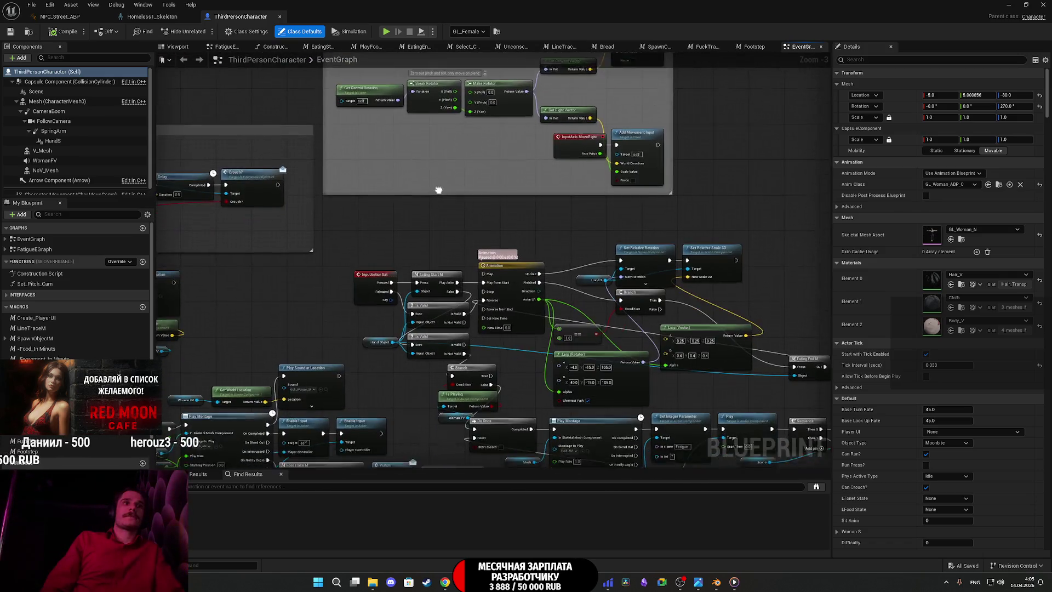
left_click_drag(422, 366, 359, 194)
scroll(358, 216, "up", 3)
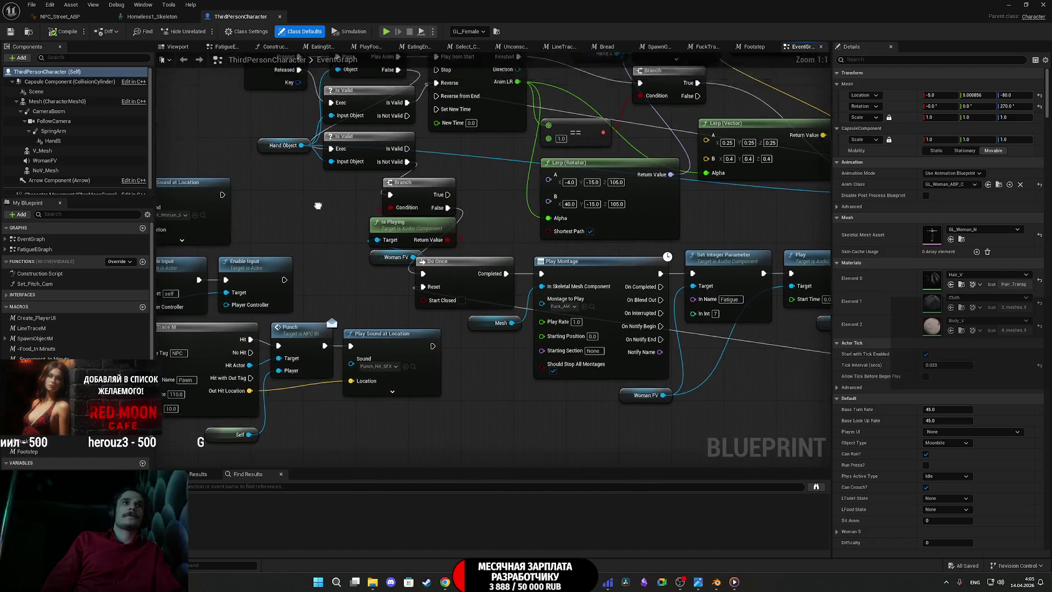
left_click_drag(325, 267, 231, 226)
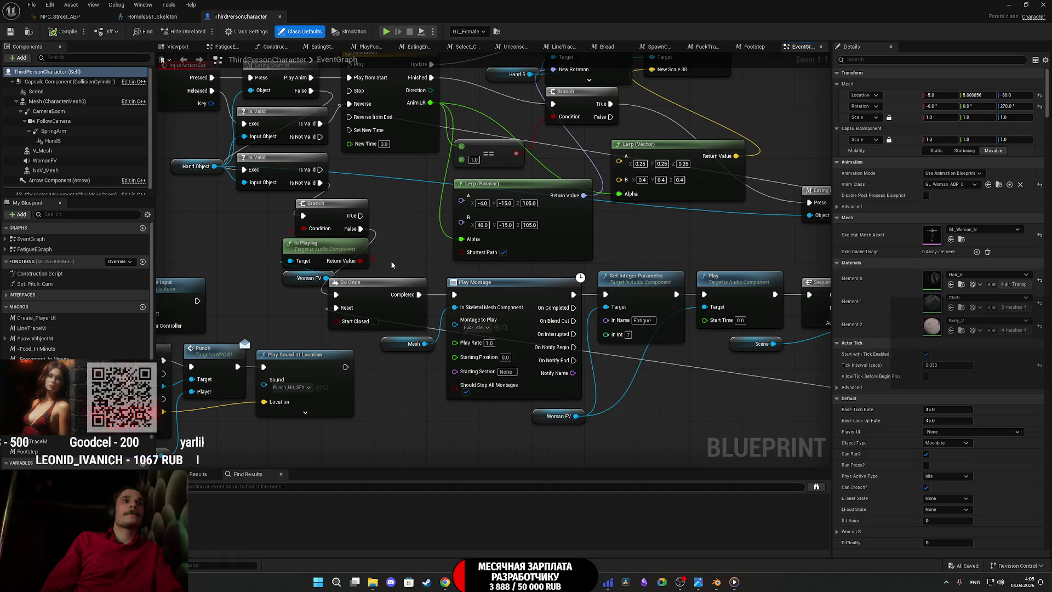
left_click_drag(699, 271, 253, 230)
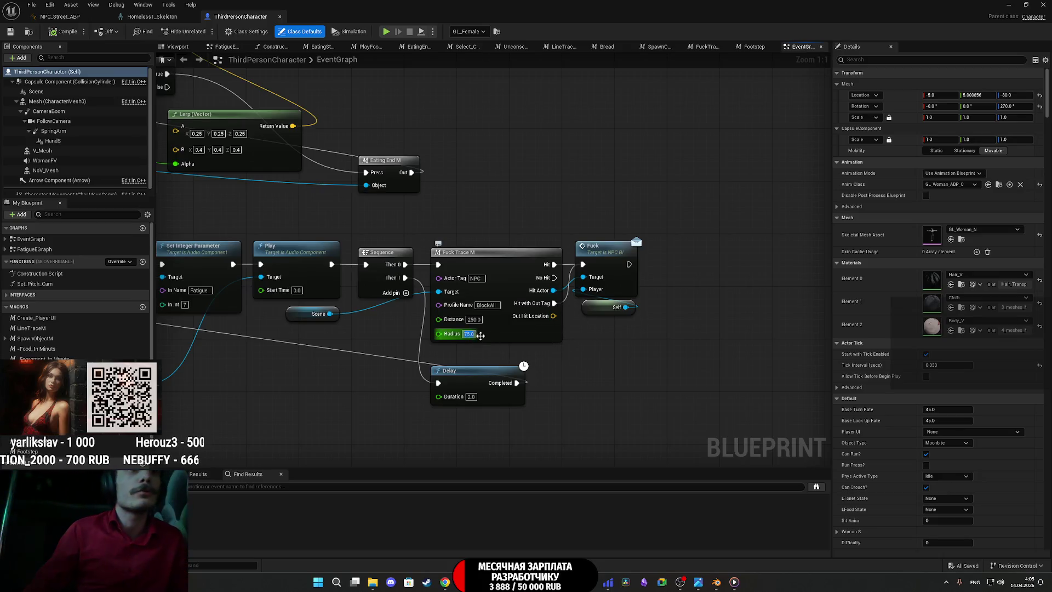
Step: Change the trace Radius from 75 to 50, compile, and close the blueprint editor
type("50")
key("Return")
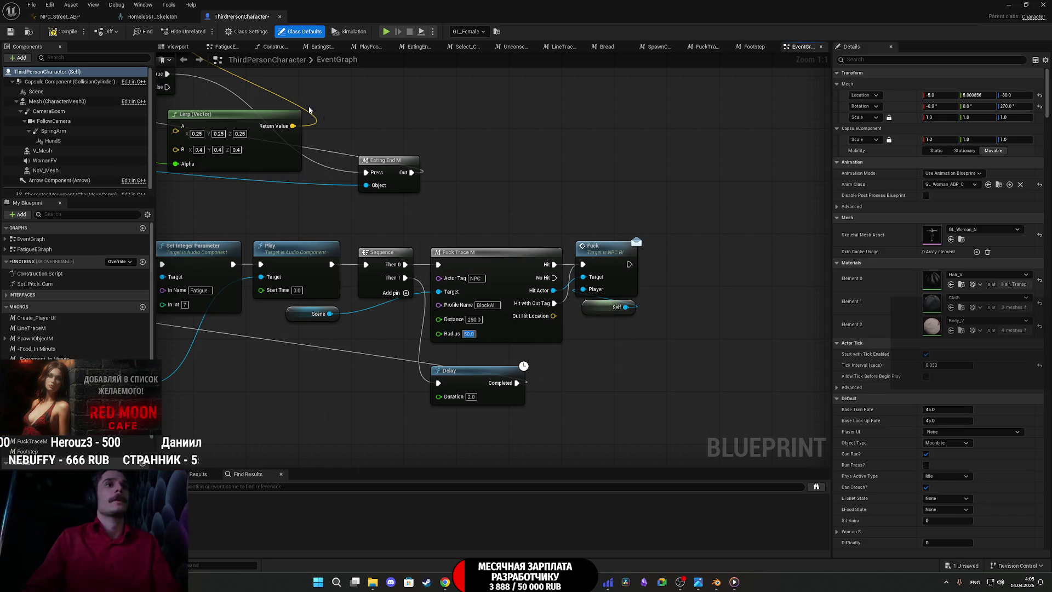
left_click(16, 33)
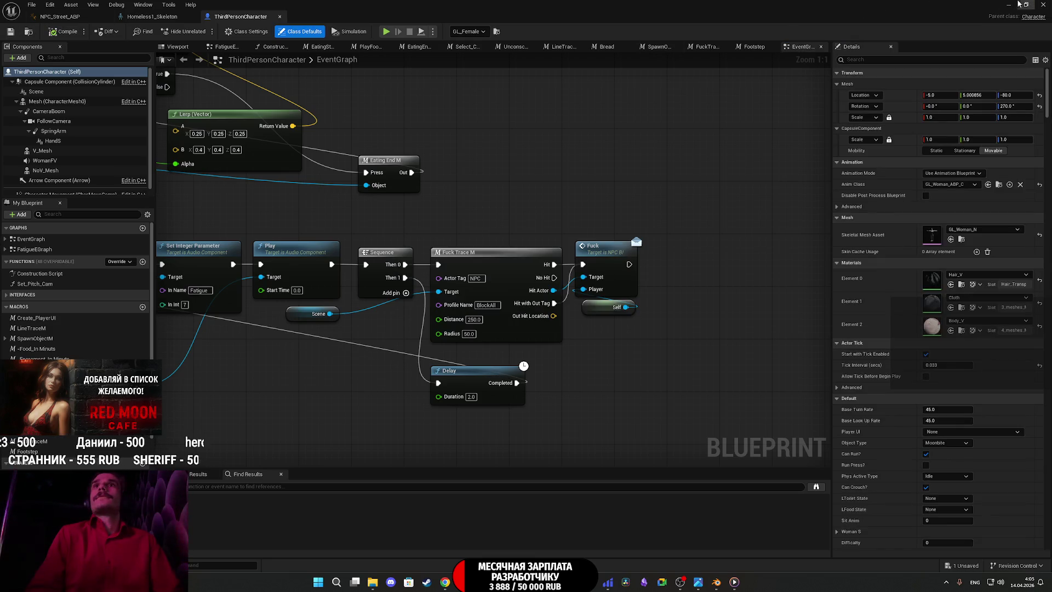
left_click(1019, 5)
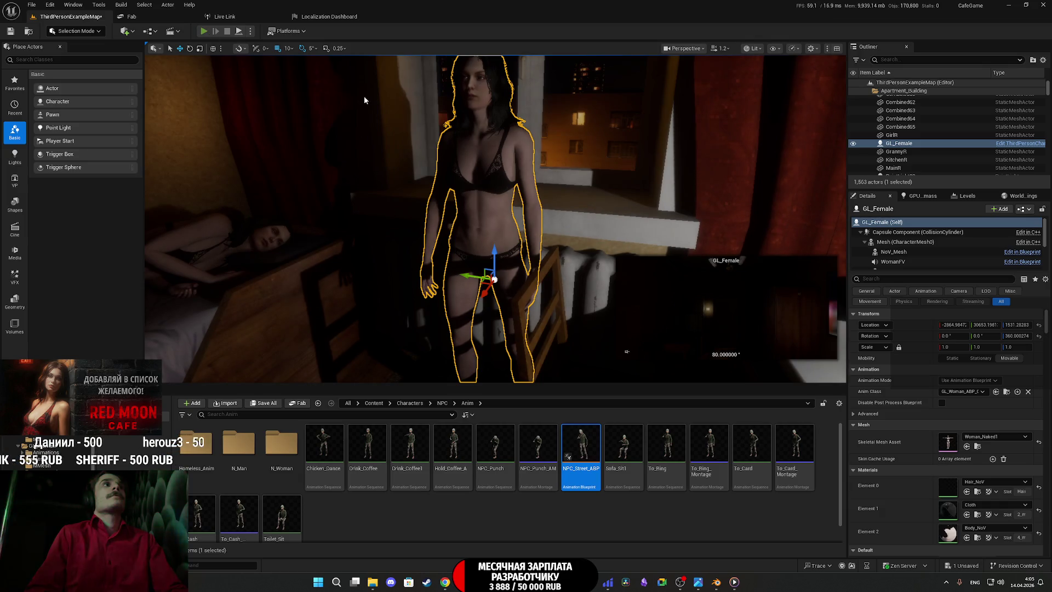
Step: Start Play in Editor, open the closet, light the toilet, and open its door and lid
key("alt+p")
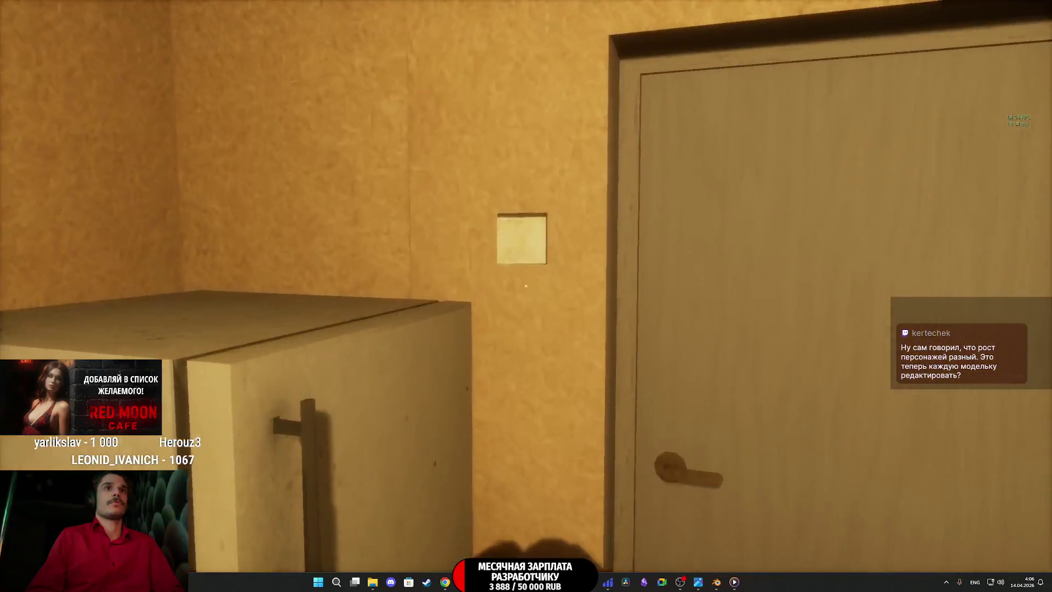
left_click(526, 286)
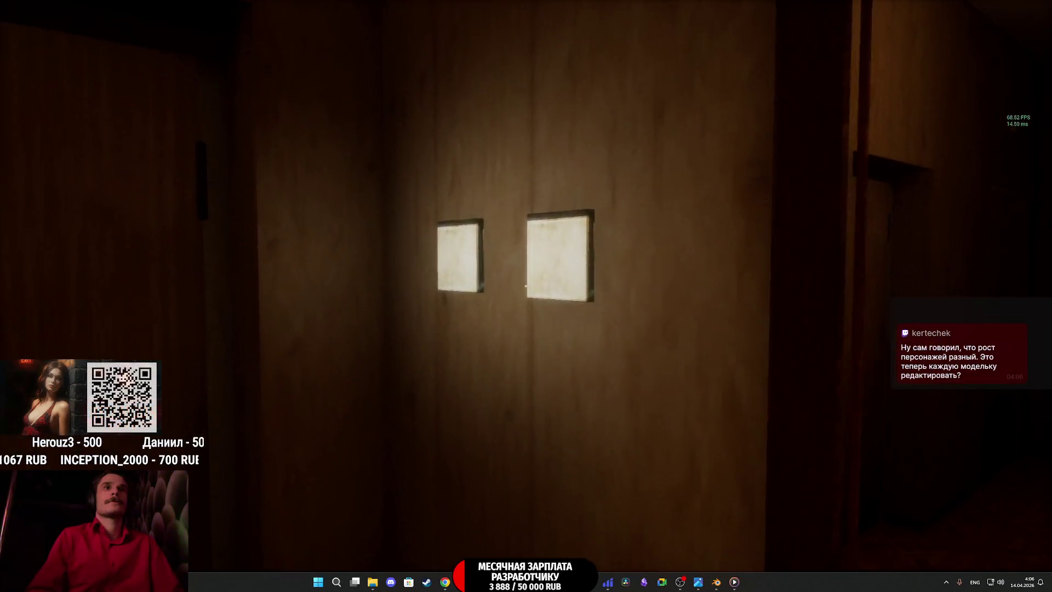
left_click(525, 285)
left_click(526, 285)
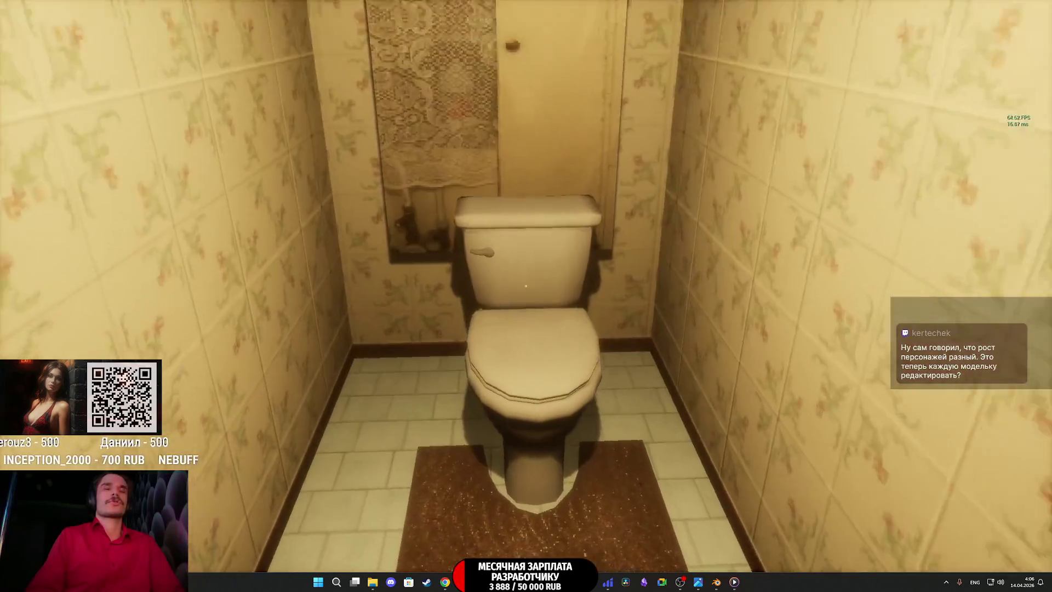
left_click(526, 286)
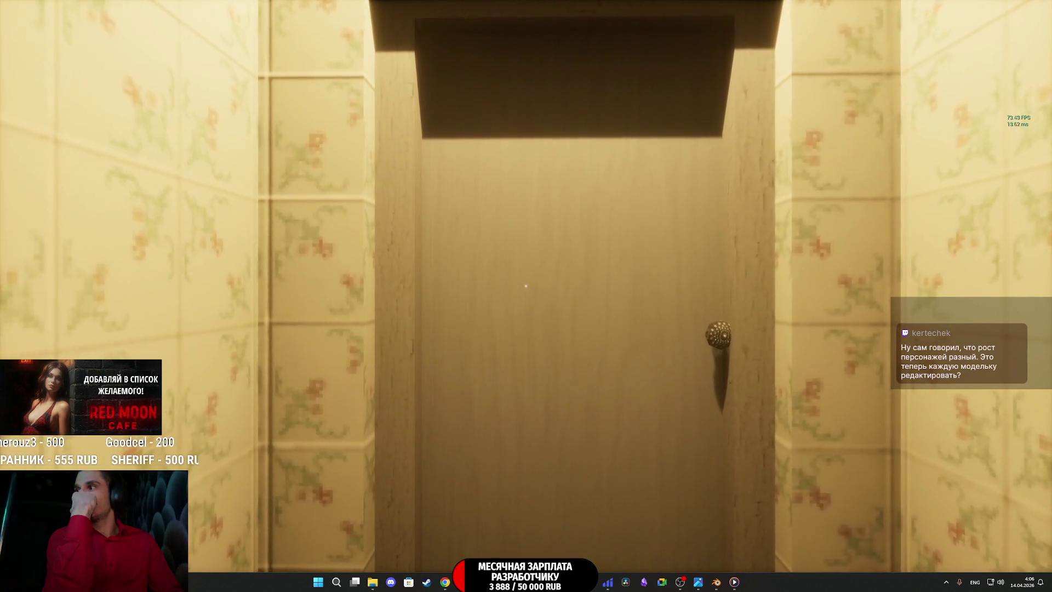
Step: Open the hallway door, walk to the kitchen table and pick up the water bottle
left_click(526, 286)
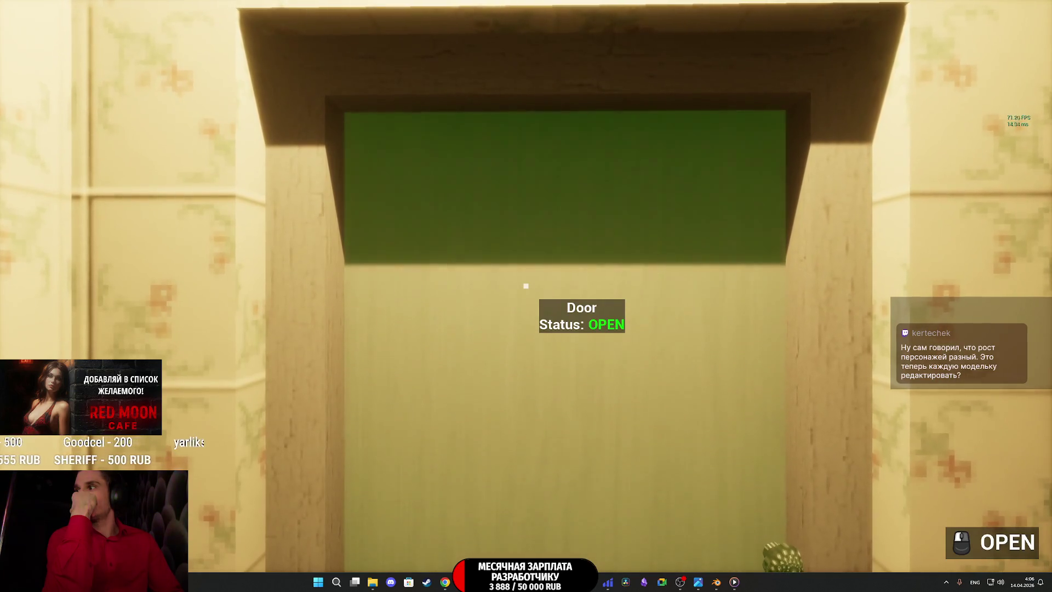
left_click(526, 286)
key("w")
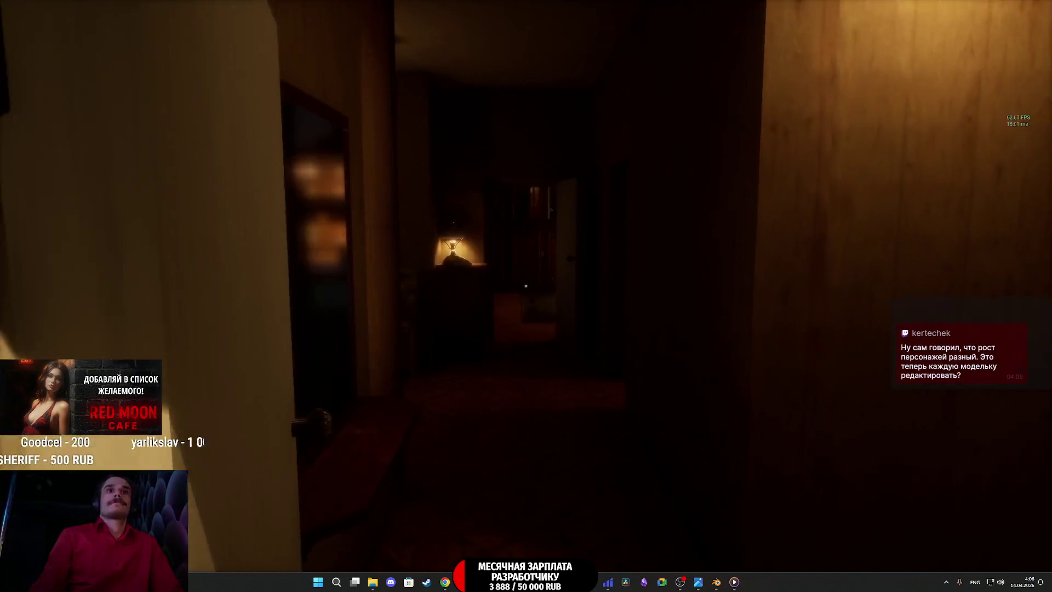
key("w")
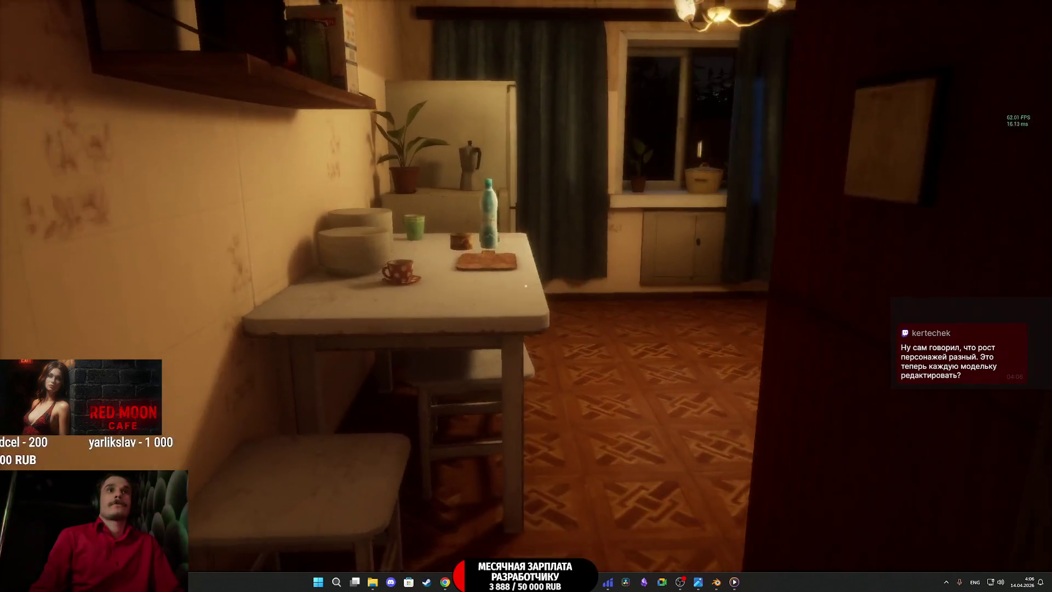
key("w")
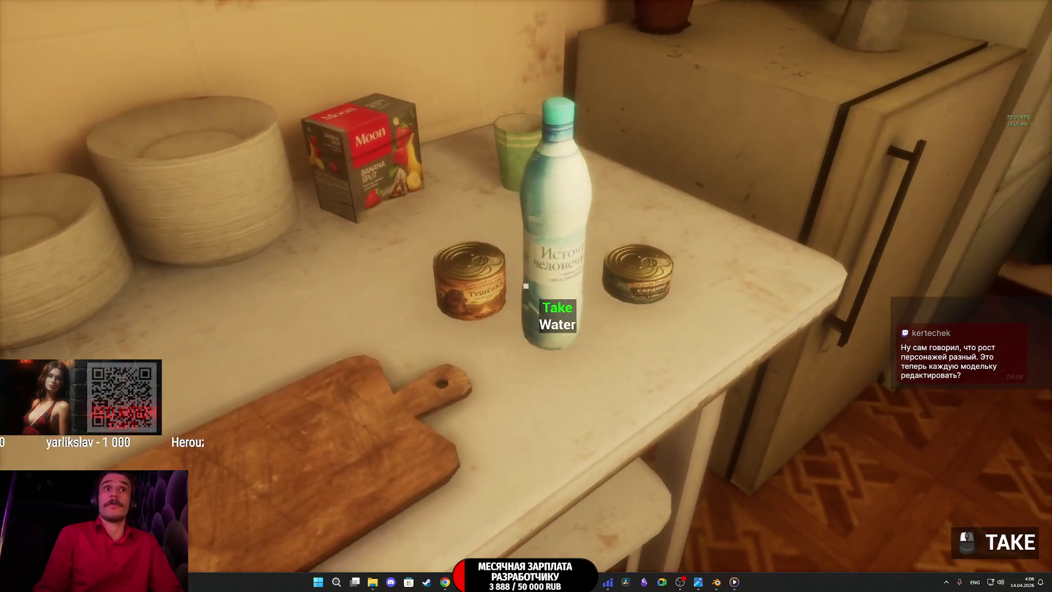
left_click(526, 285)
Step: Walk from the kitchen down the dark hallway toward the lit doorway and street
key("w")
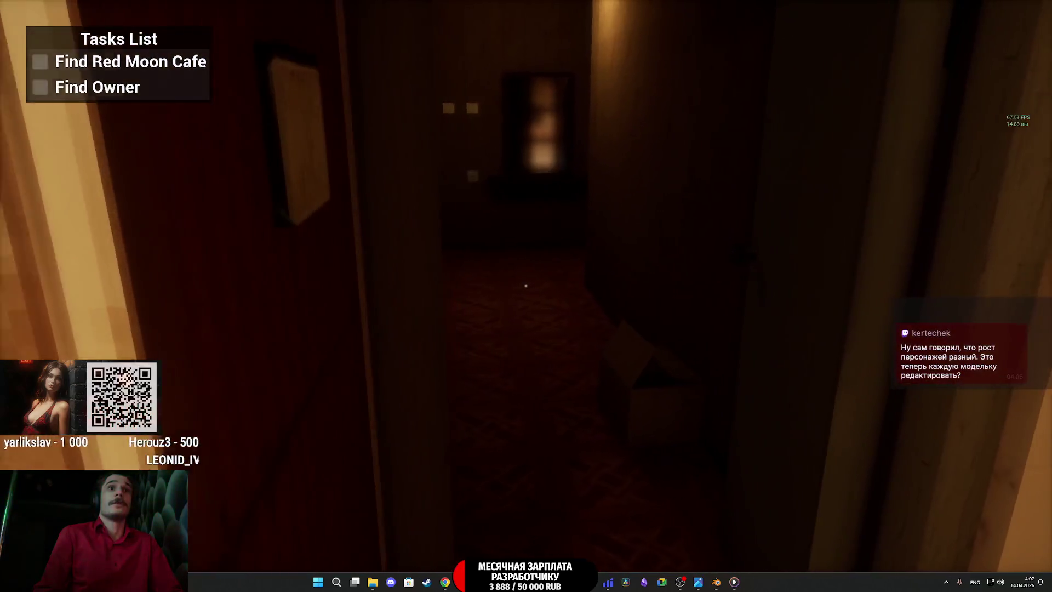
key("w")
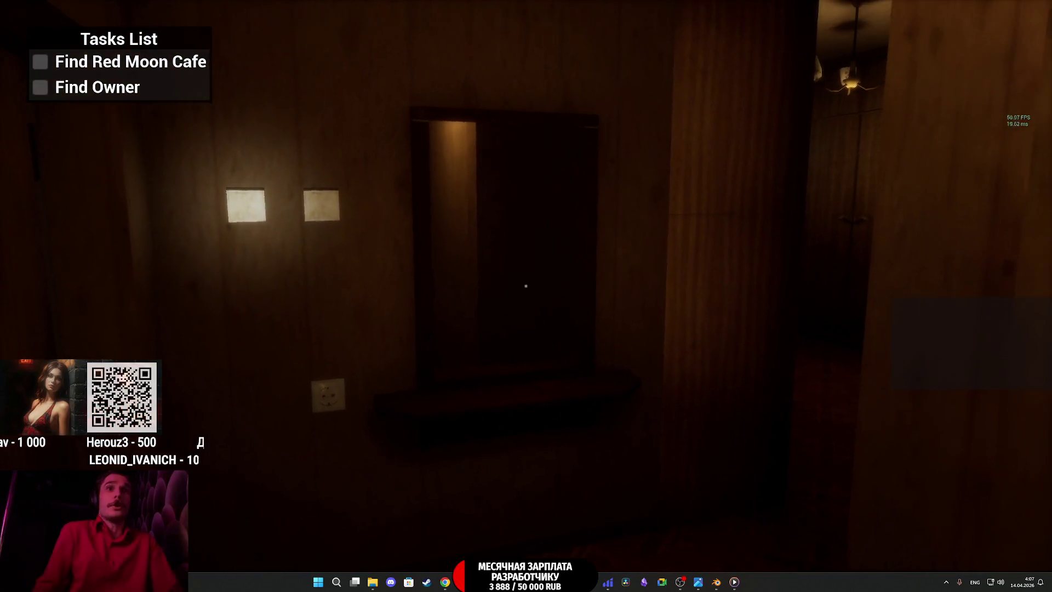
key("w")
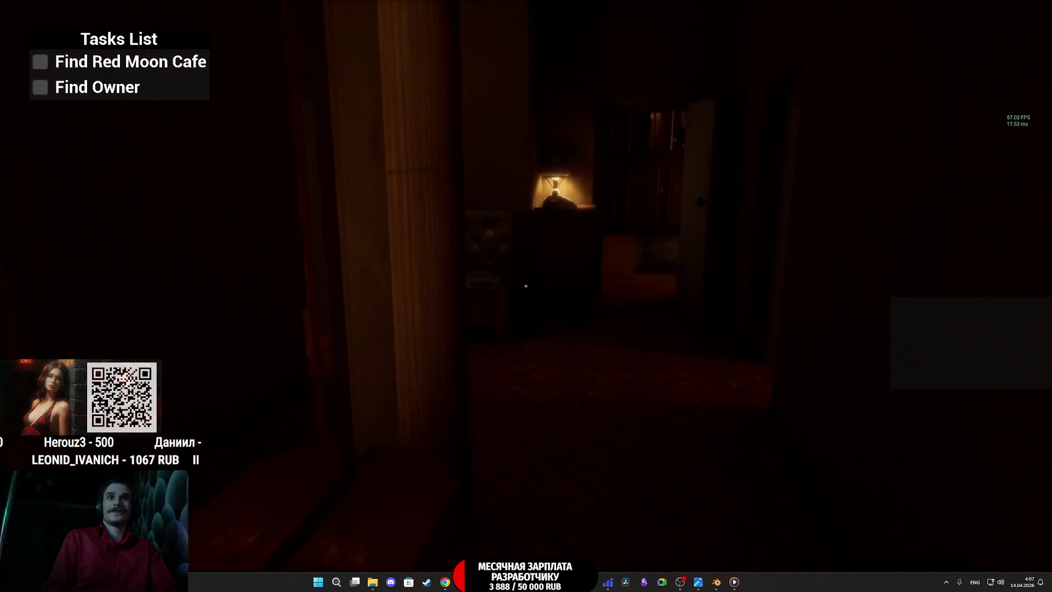
key("d")
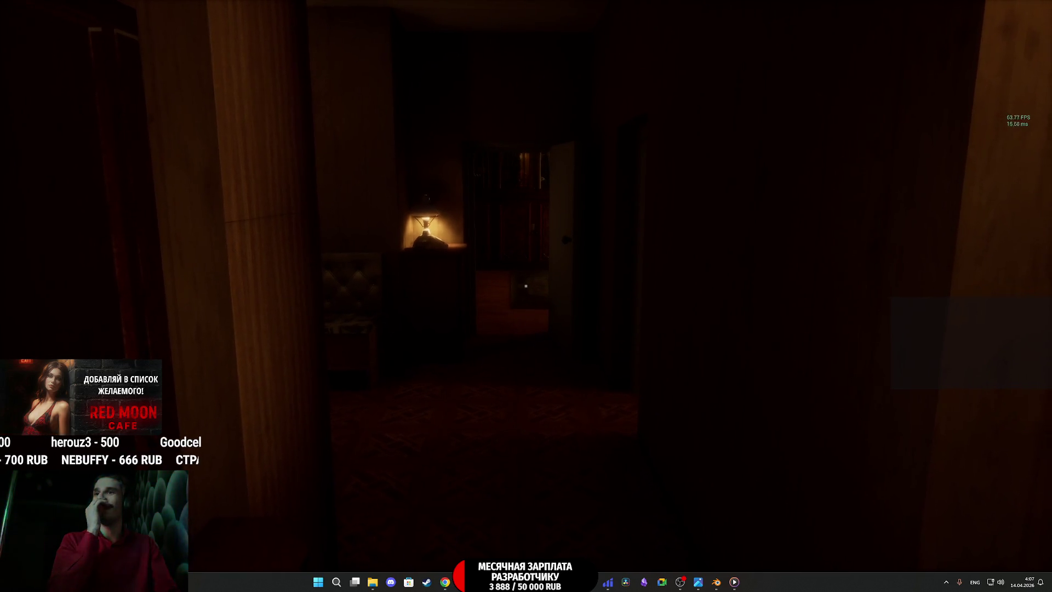
key("w")
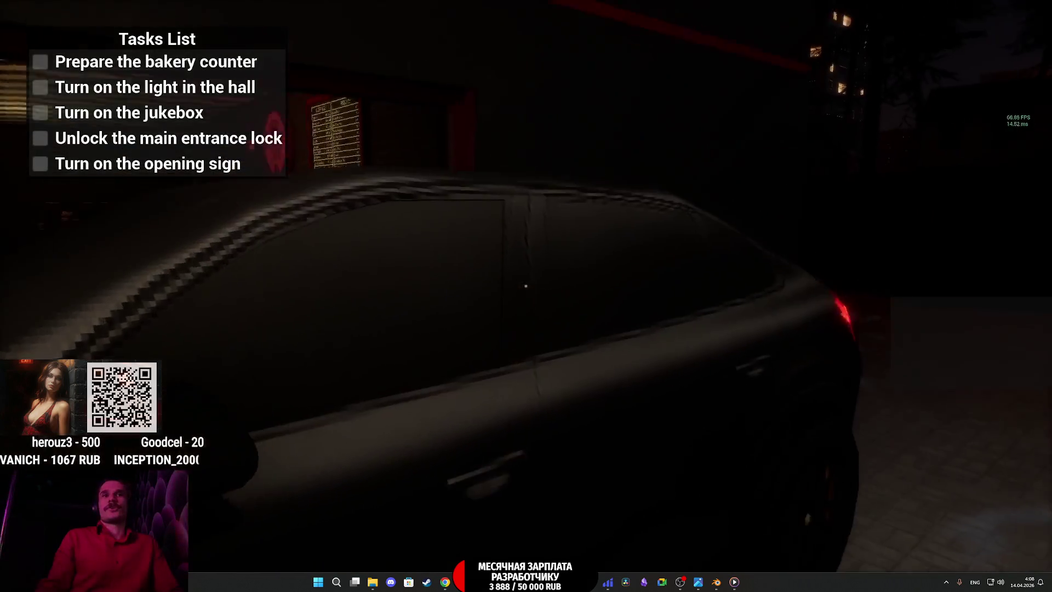
Step: Equip the key from the inventory and unlock the cafe's red front door
key("w")
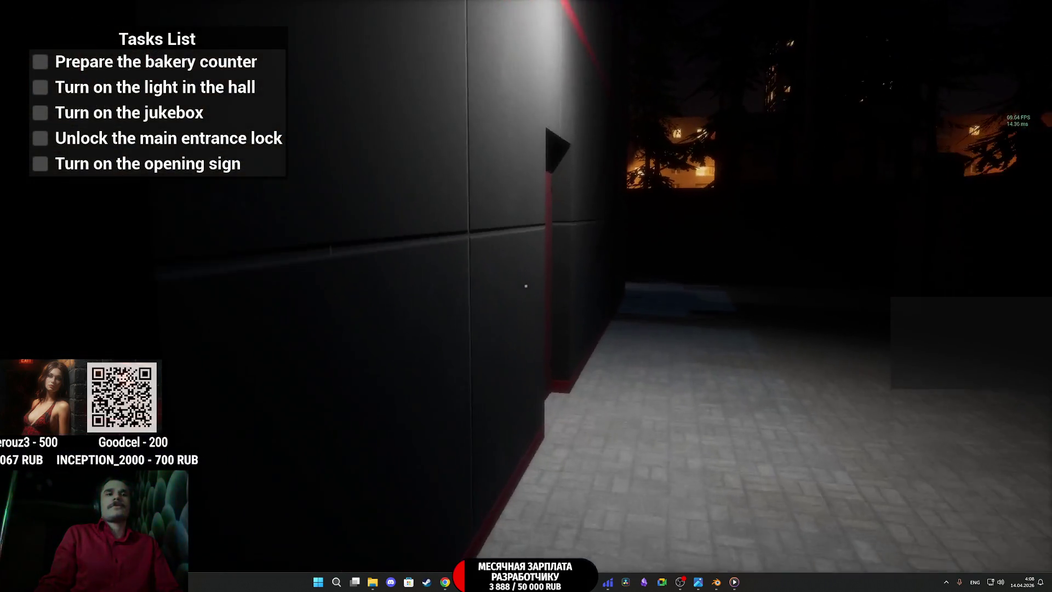
key("Tab")
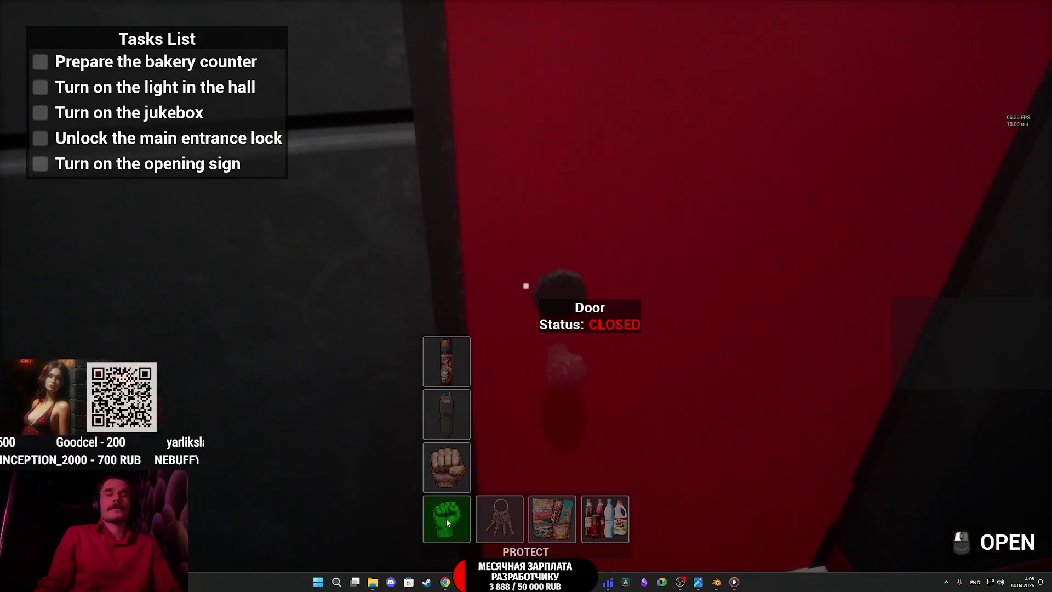
left_click(500, 414)
left_click(526, 286)
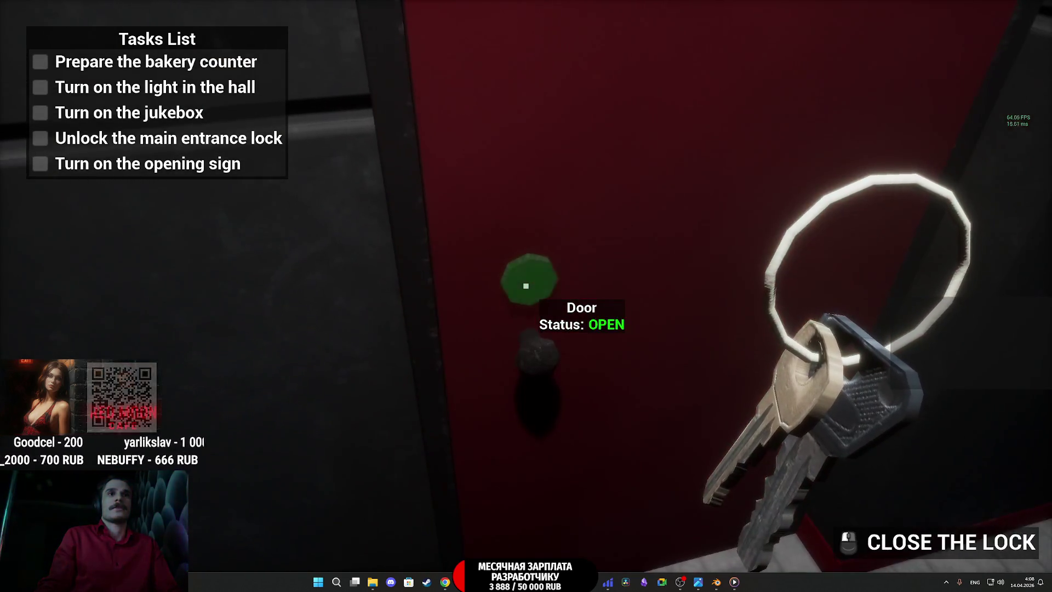
left_click(447, 520)
Step: Walk into the cafe and place the Bread Box on the bakery counter
key("Tab")
key("w")
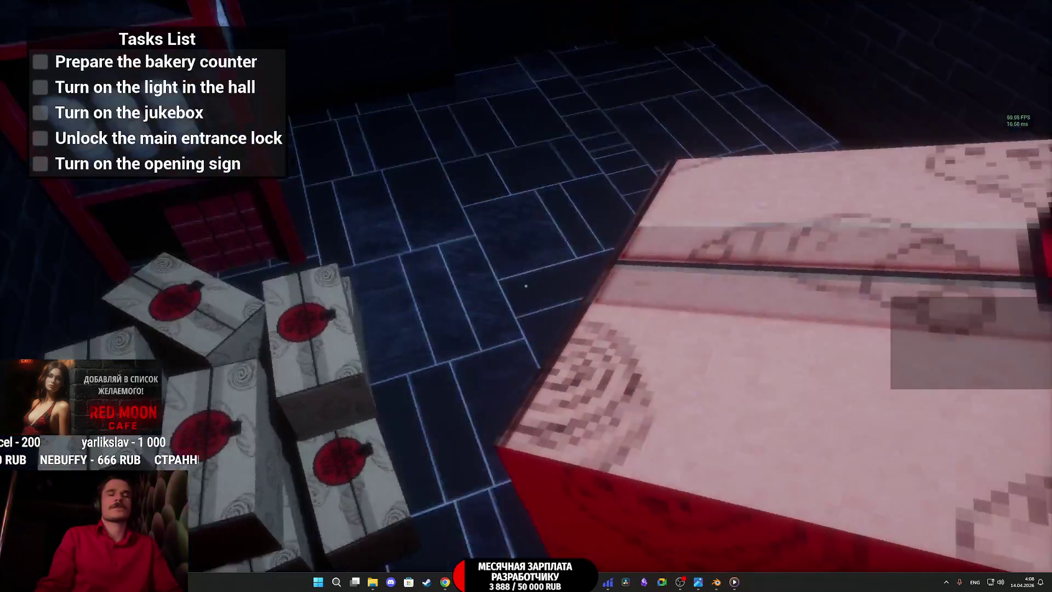
key("w")
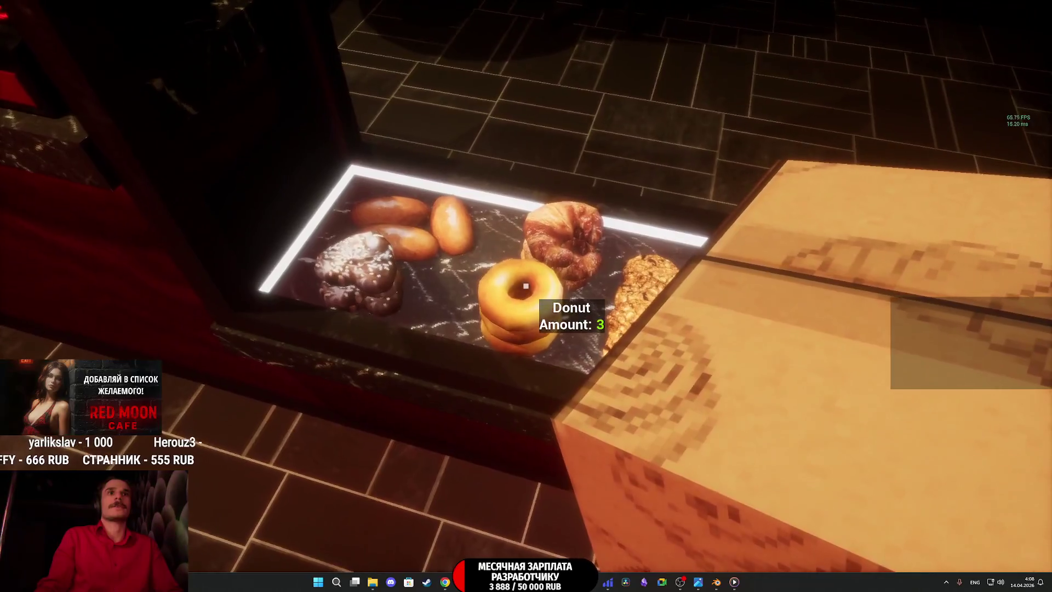
key("d")
left_click(526, 286)
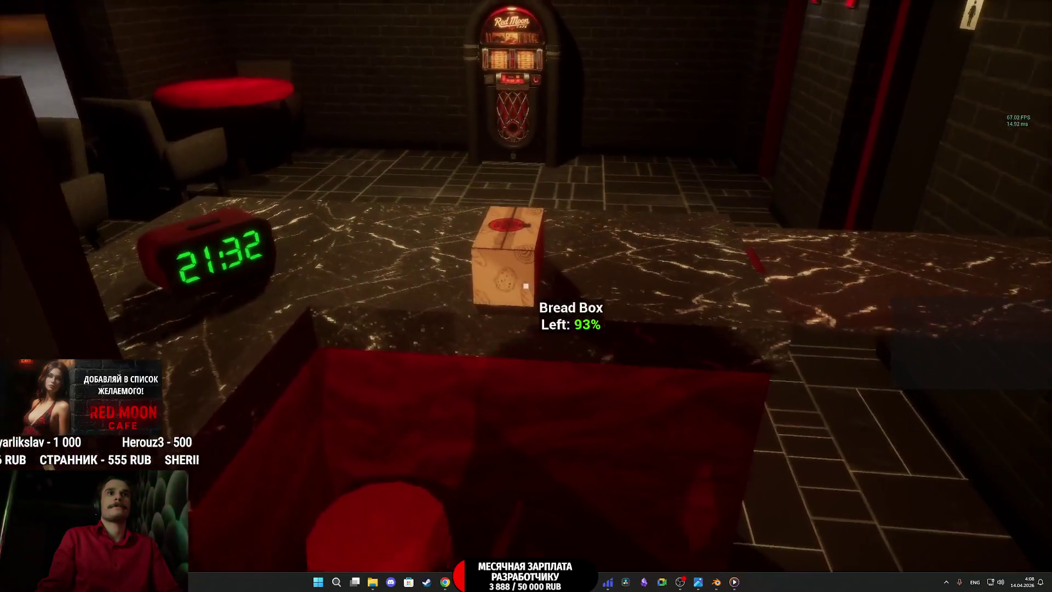
Step: Visit the jukebox and the OPEN sign, then head to the restrooms and plate stacks
key("w")
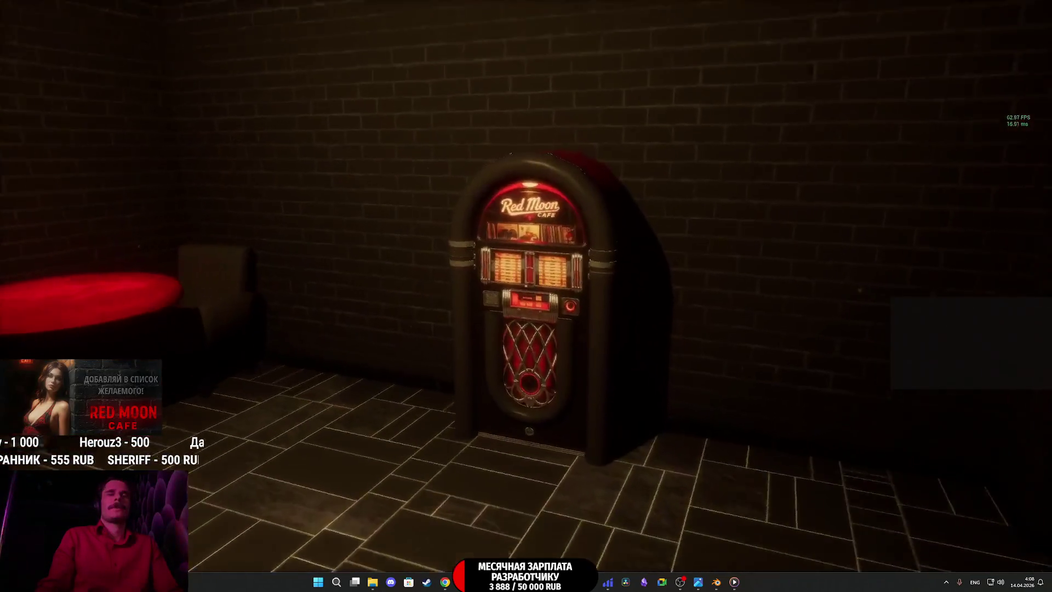
key("w")
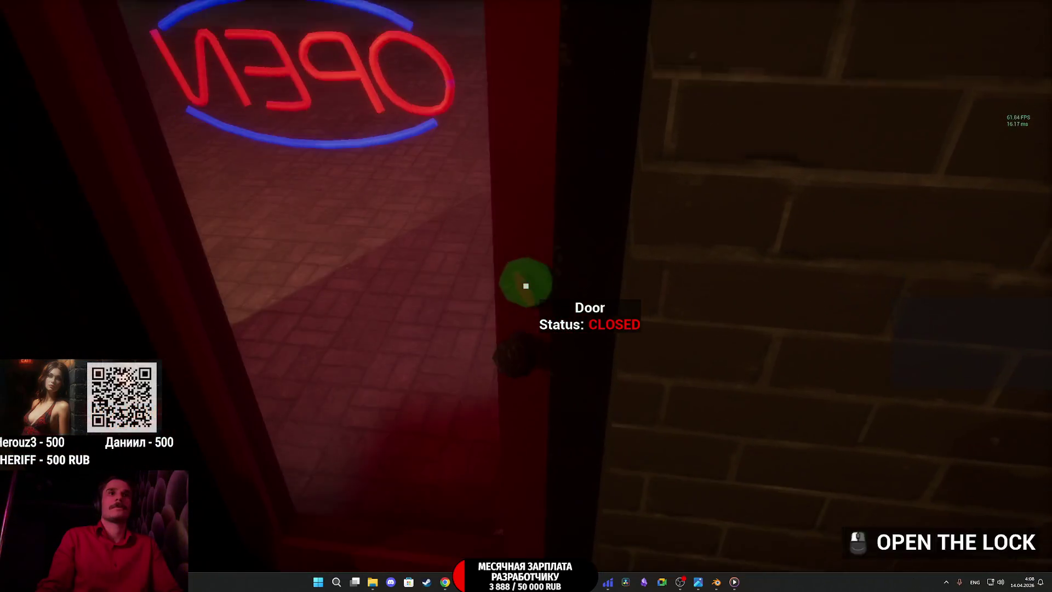
key("w")
key("w")
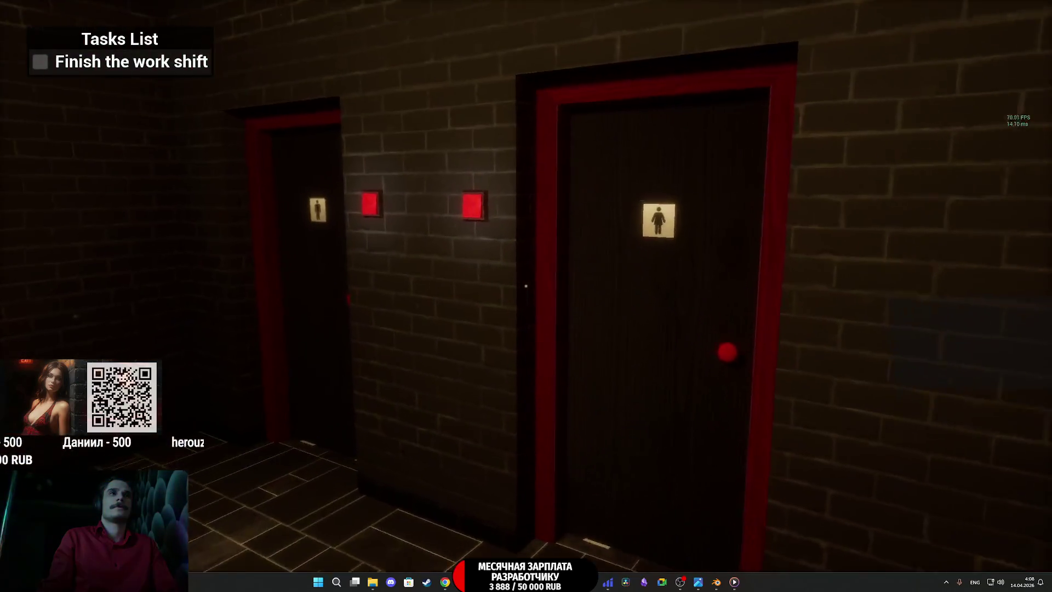
key("w")
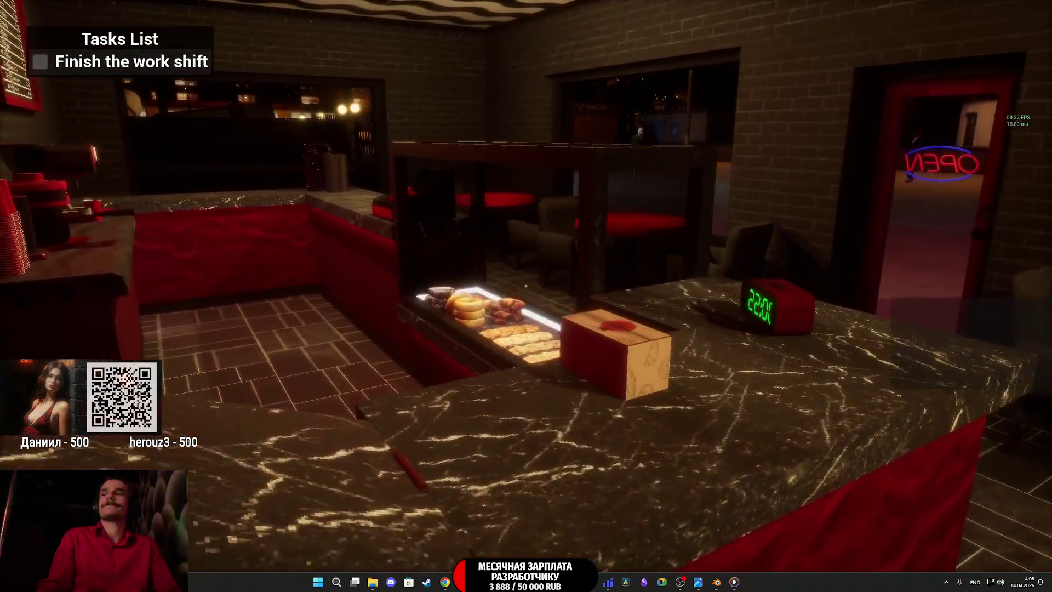
key("w")
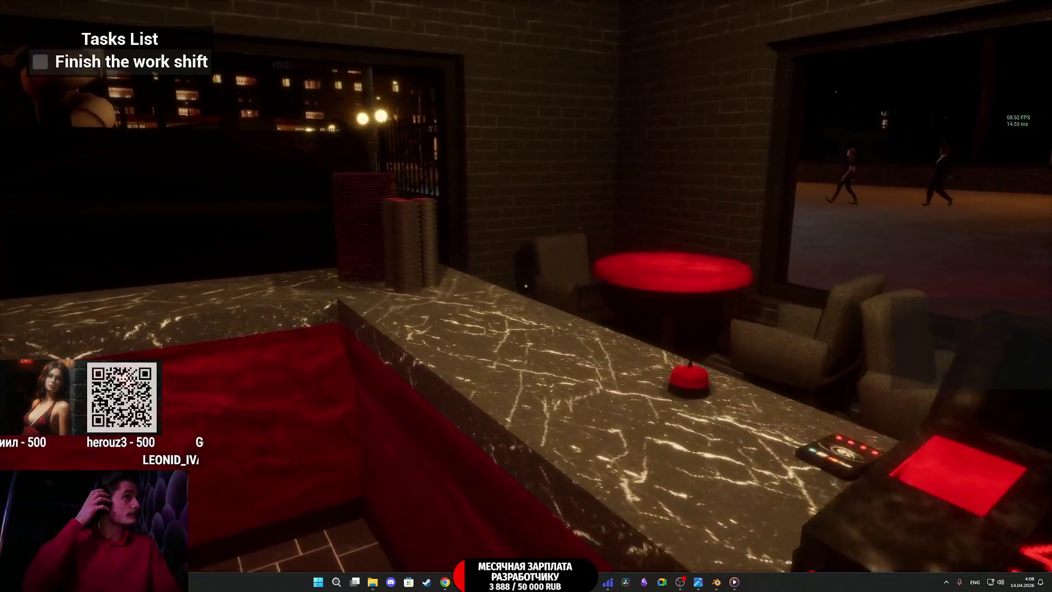
key("w")
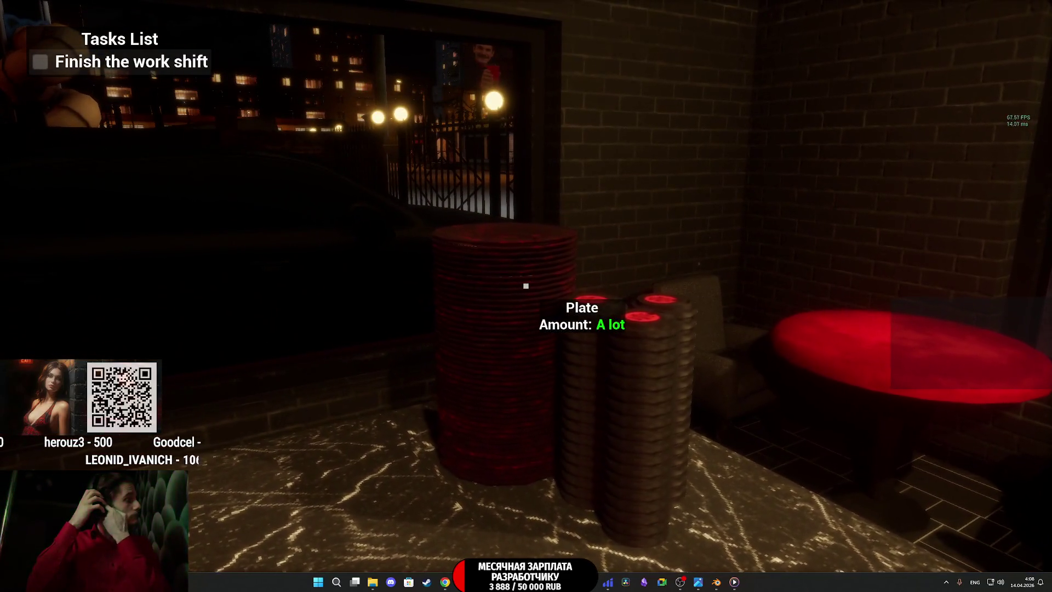
Step: Take position behind the counter, sidestepping while customers walk by outside
key("d")
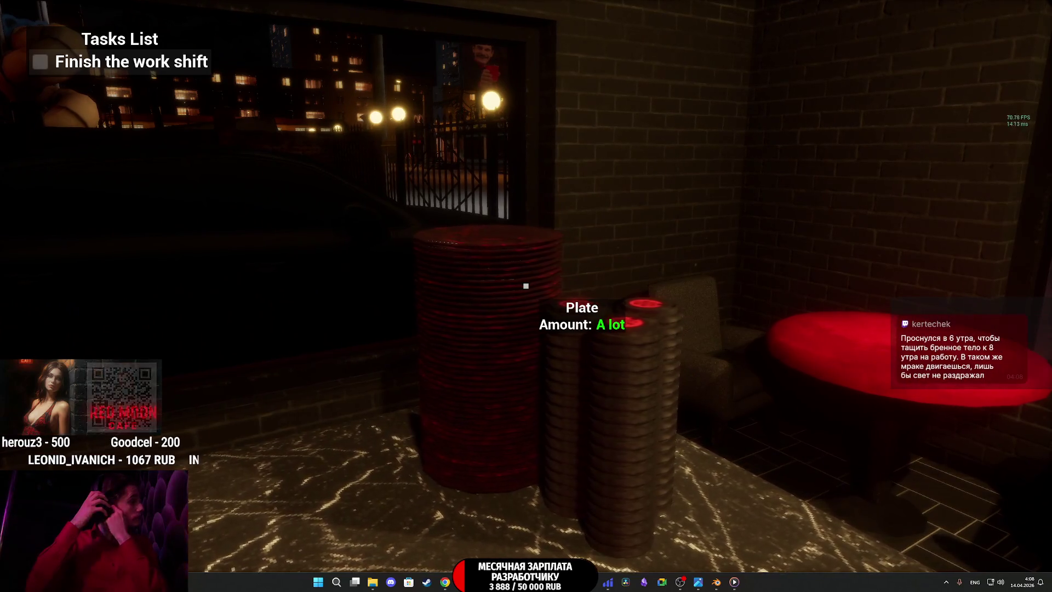
mouse_move(526, 286)
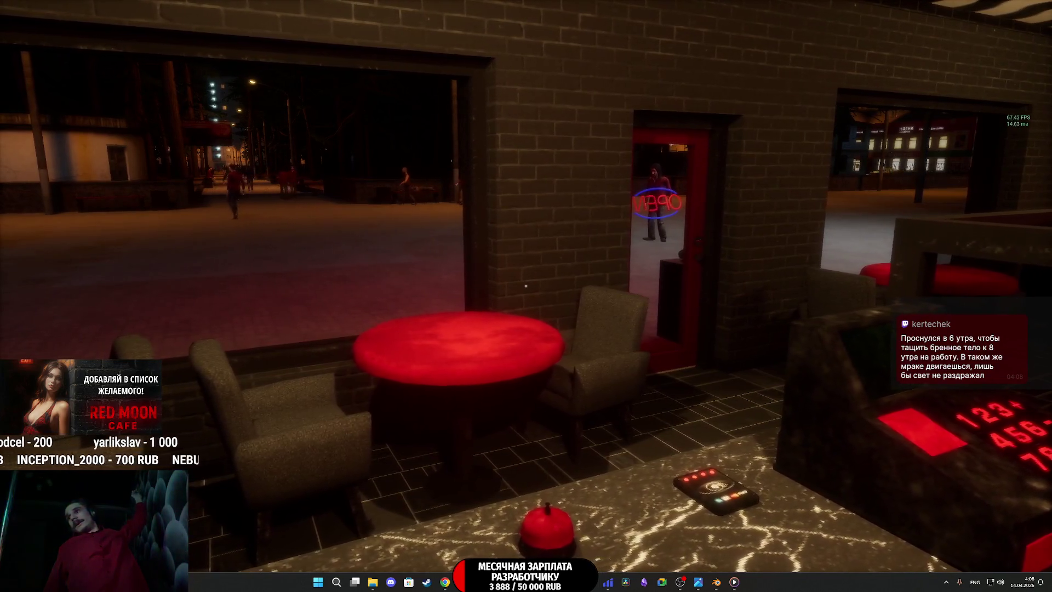
key("a")
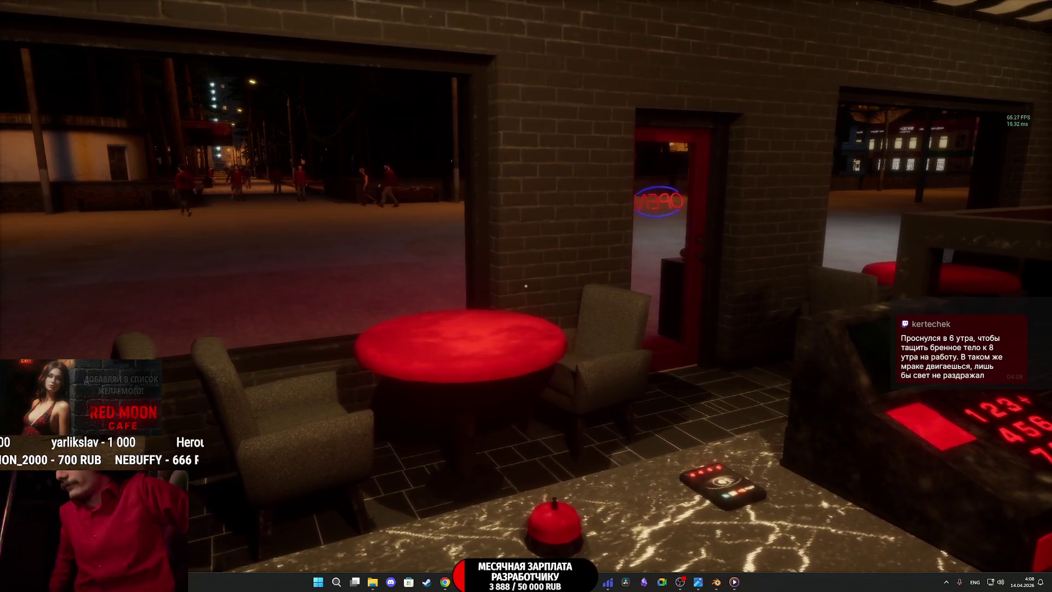
key("d")
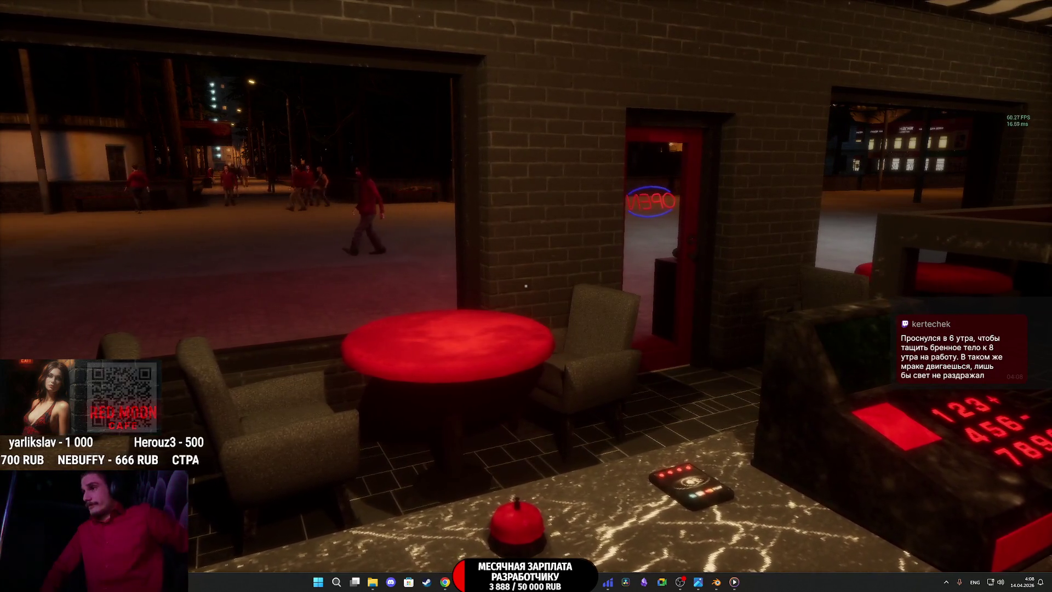
key("a")
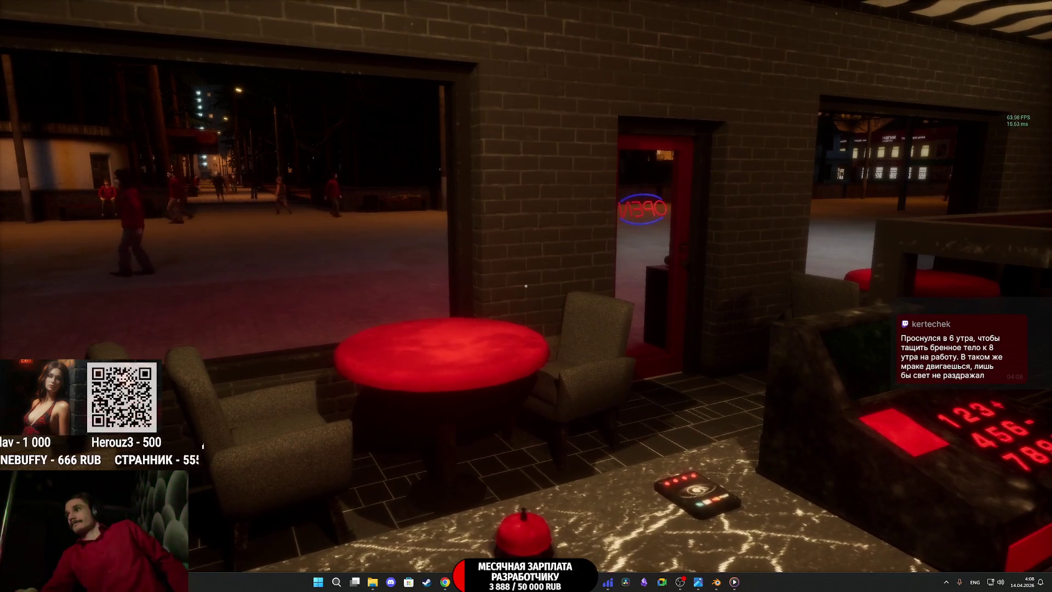
key("a")
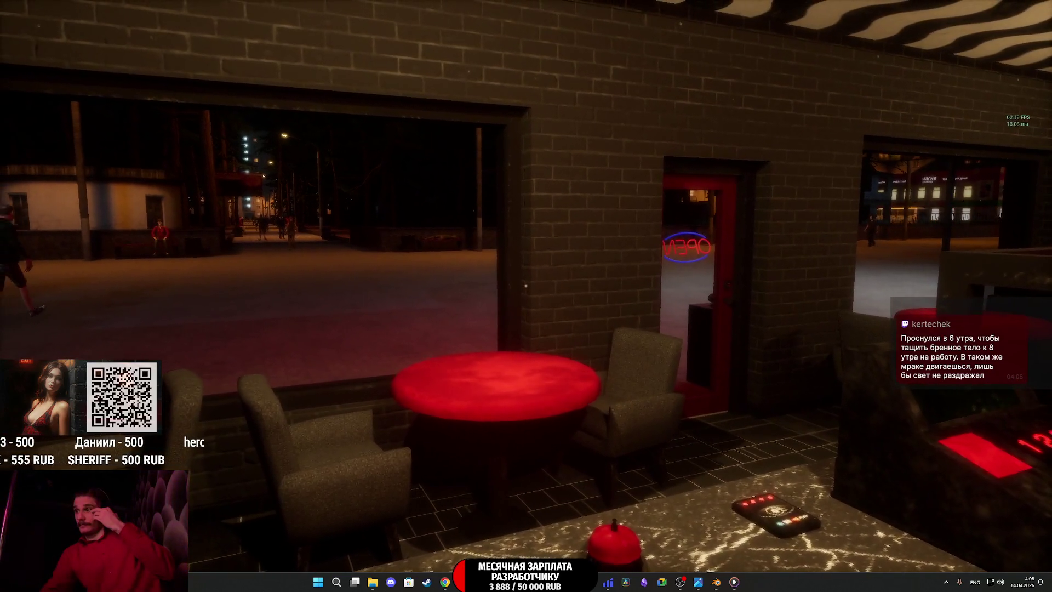
key("d")
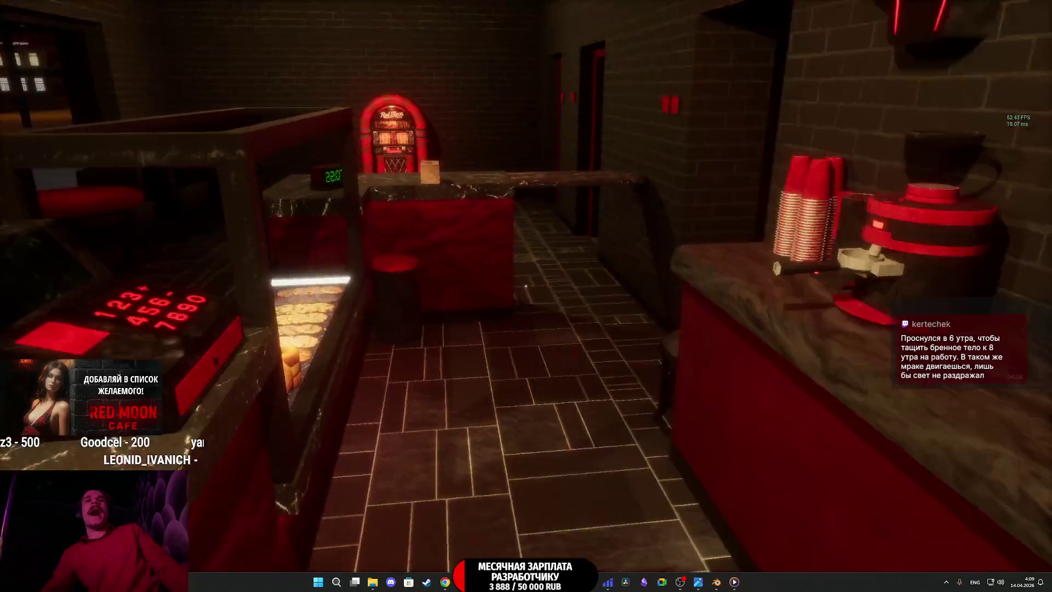
Step: Lid a paper cup, serve the customer their 370 RUB order, and send them off
key("e")
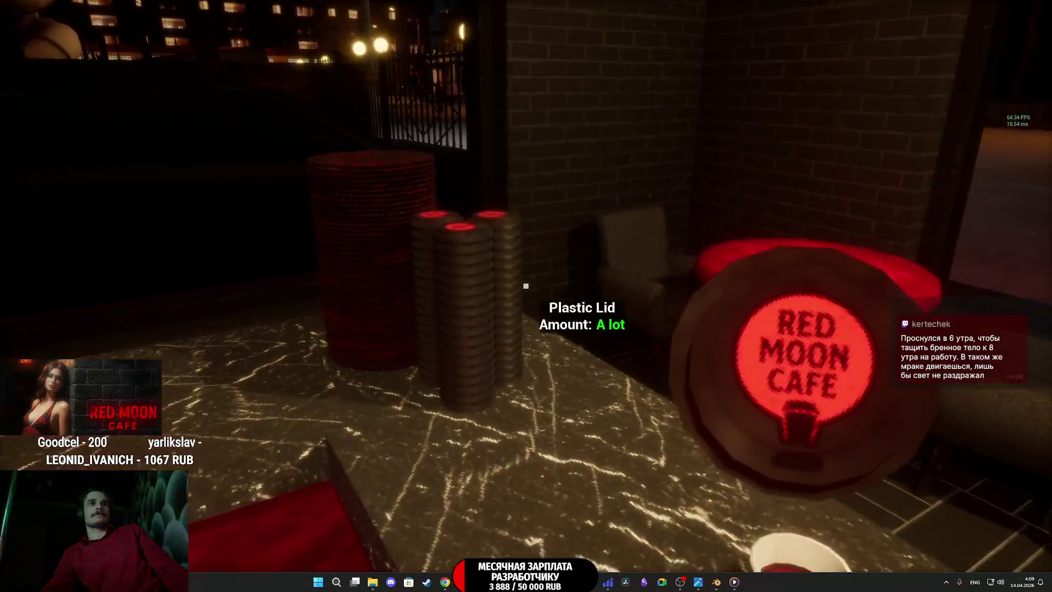
left_click(526, 285)
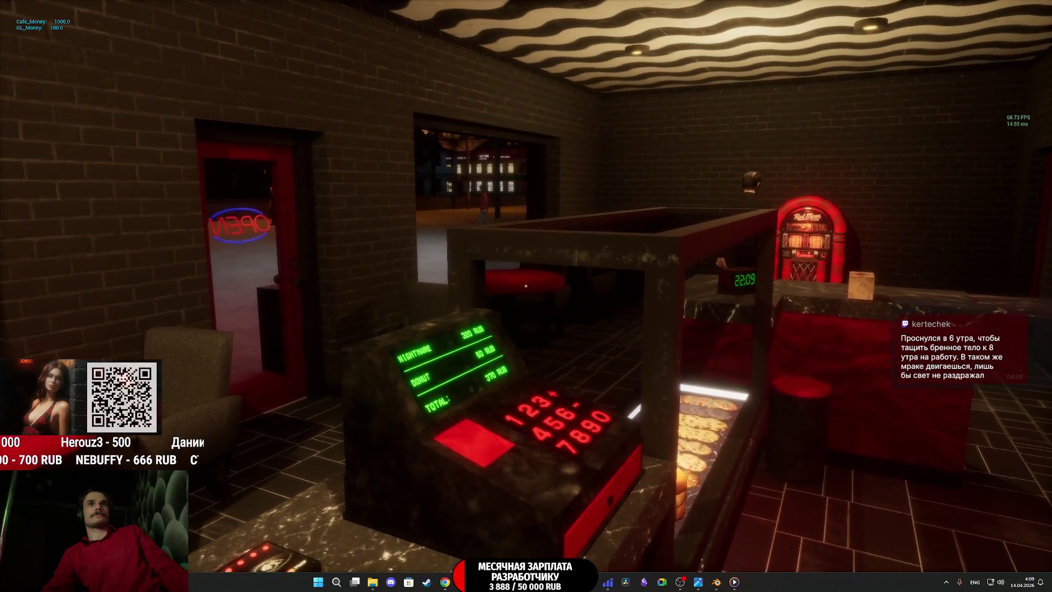
key("e")
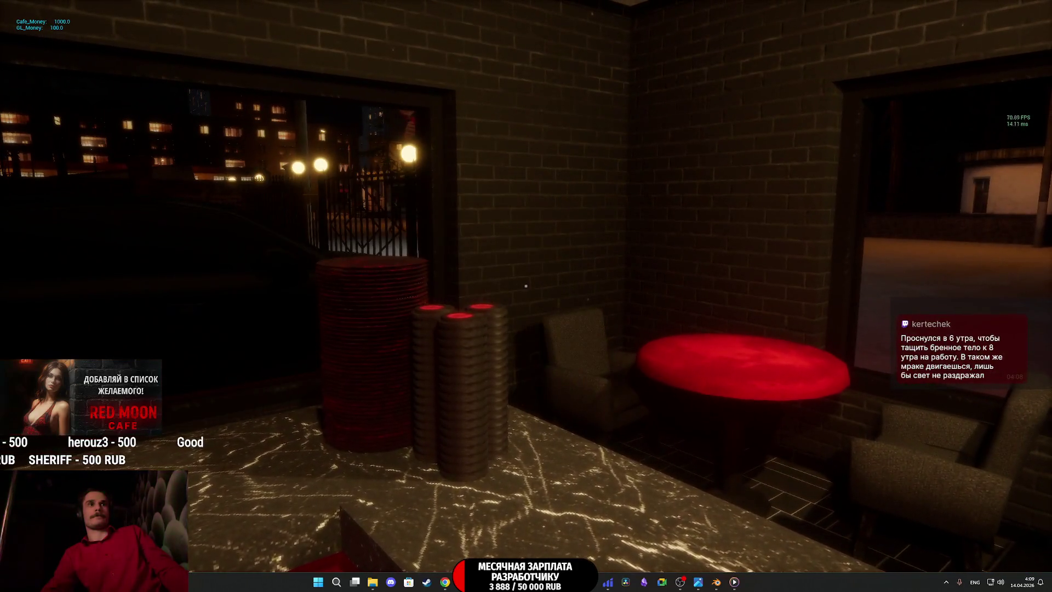
key("w")
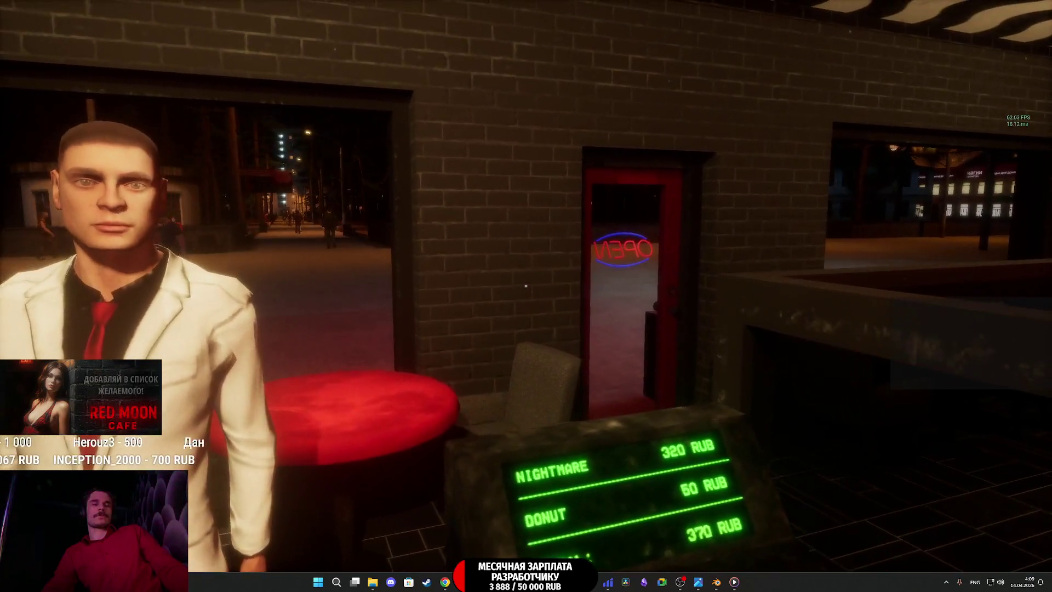
left_click(526, 285)
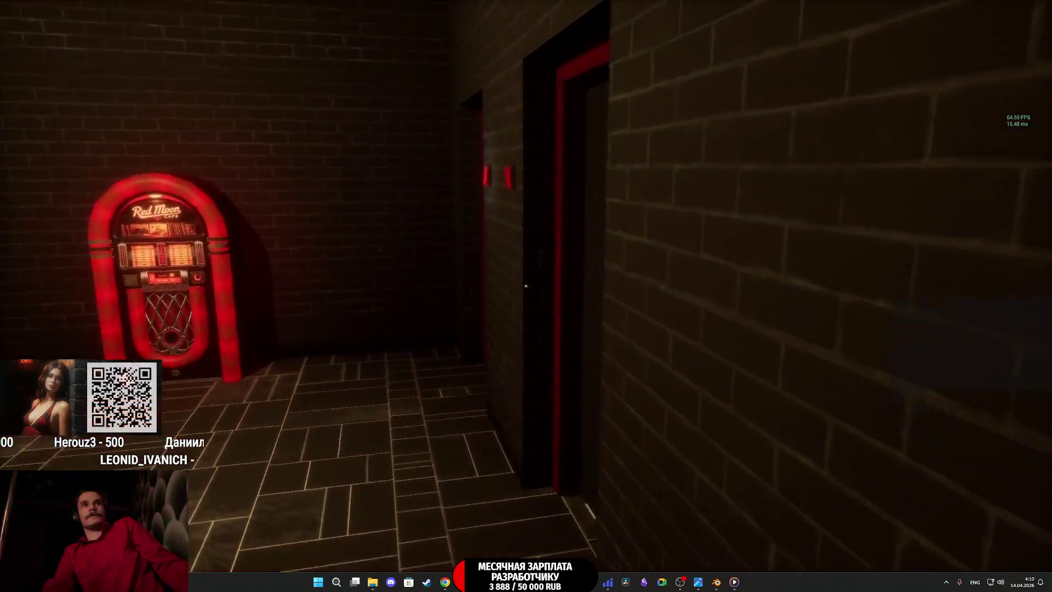
Step: Walk into the restroom stall, open its door, and head back to the counter
key("w")
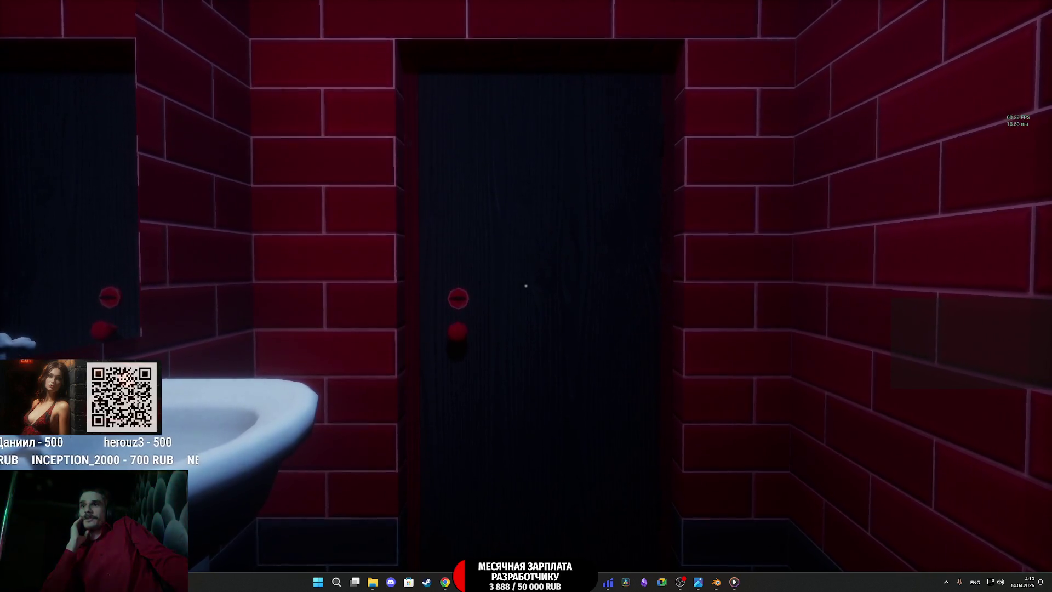
key("w")
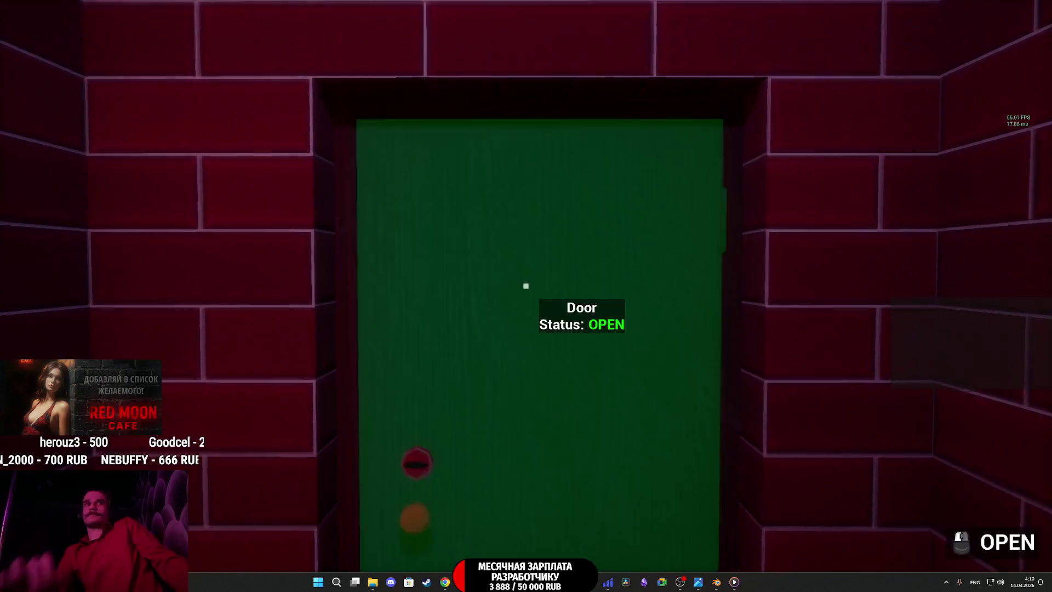
left_click(525, 285)
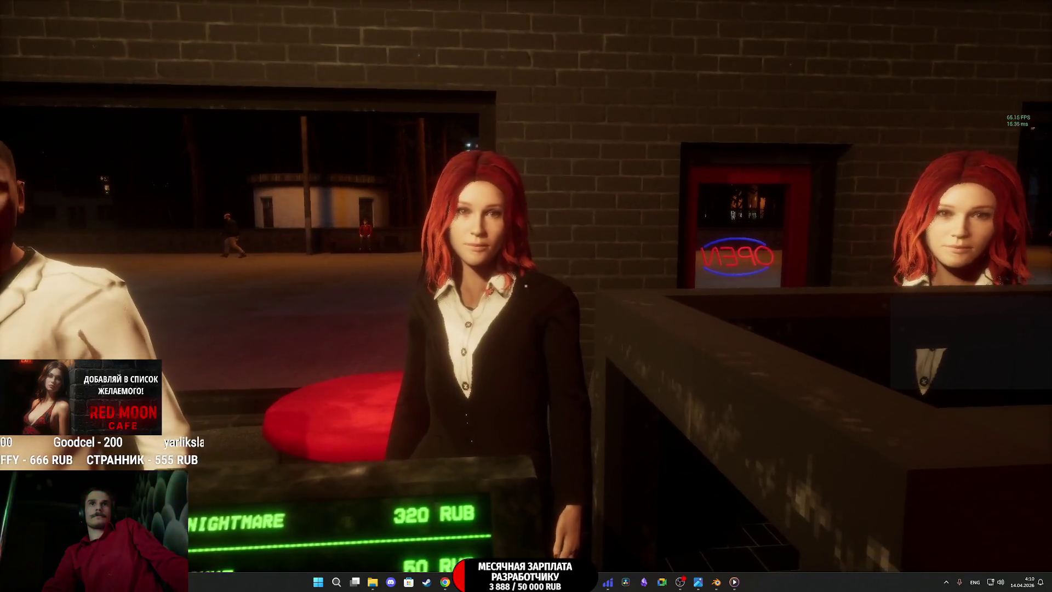
Step: Walk to the cash register and slap the red-haired customer three times until she falls
left_click(526, 285)
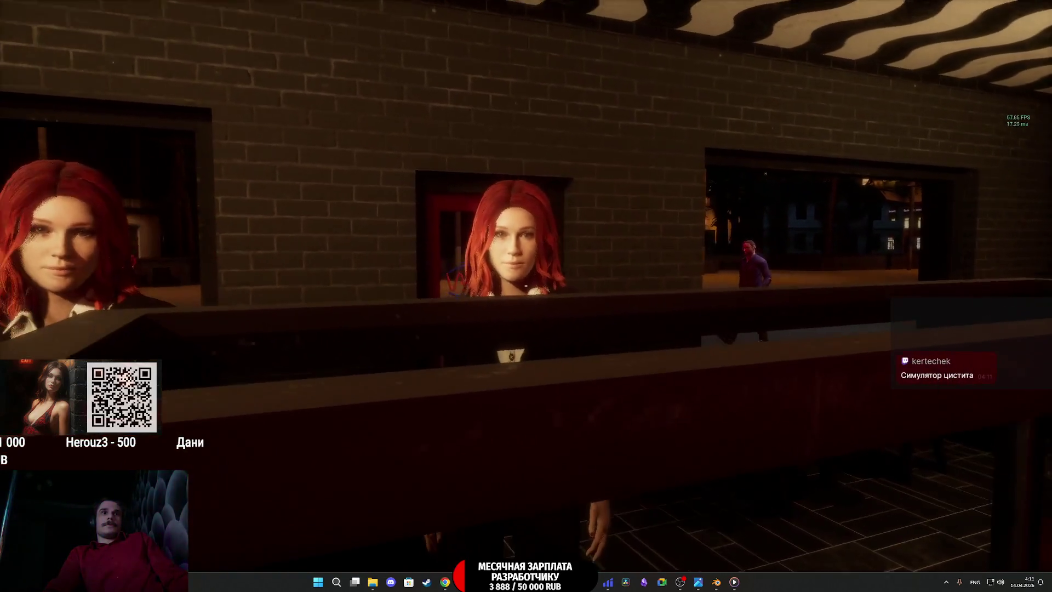
key("e")
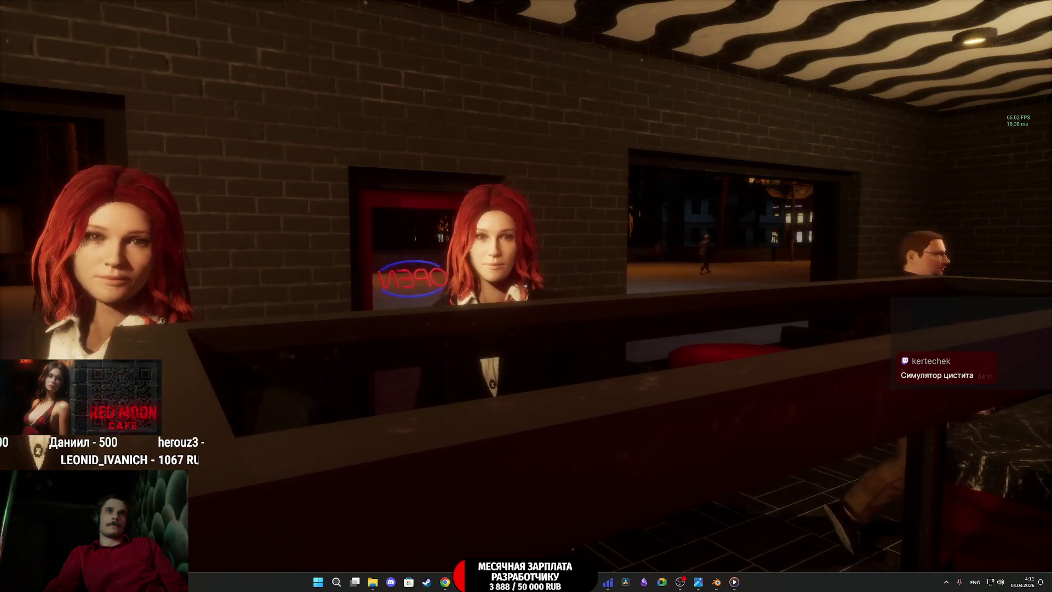
key("w")
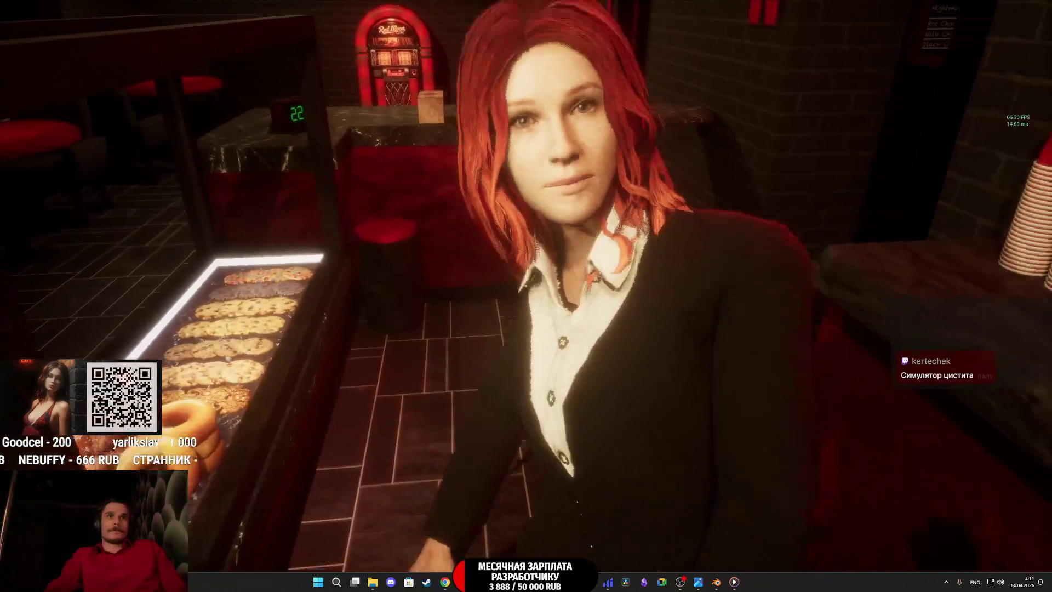
left_click(527, 286)
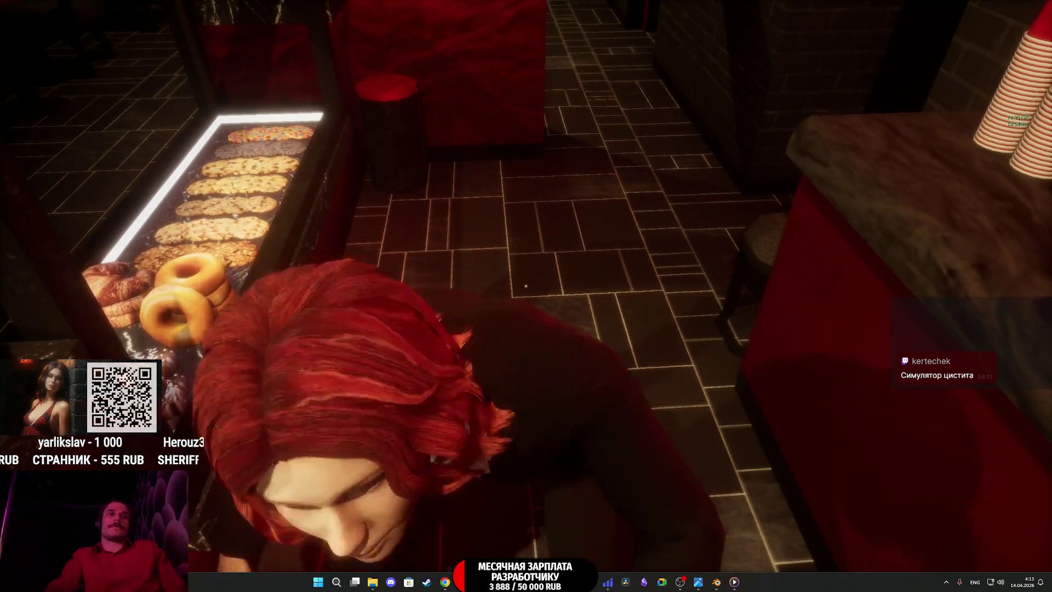
left_click(526, 285)
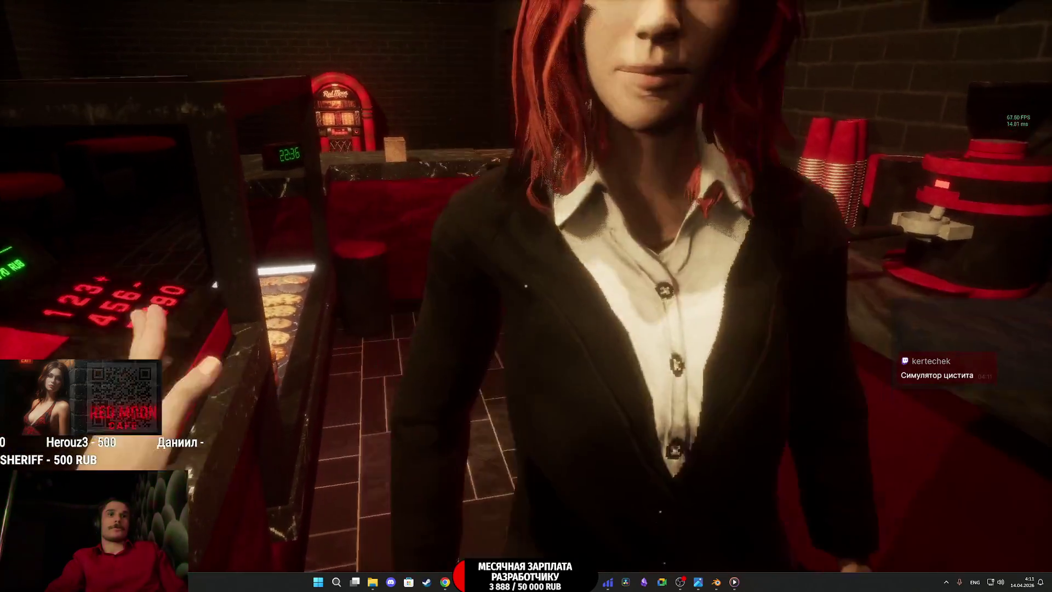
left_click(526, 285)
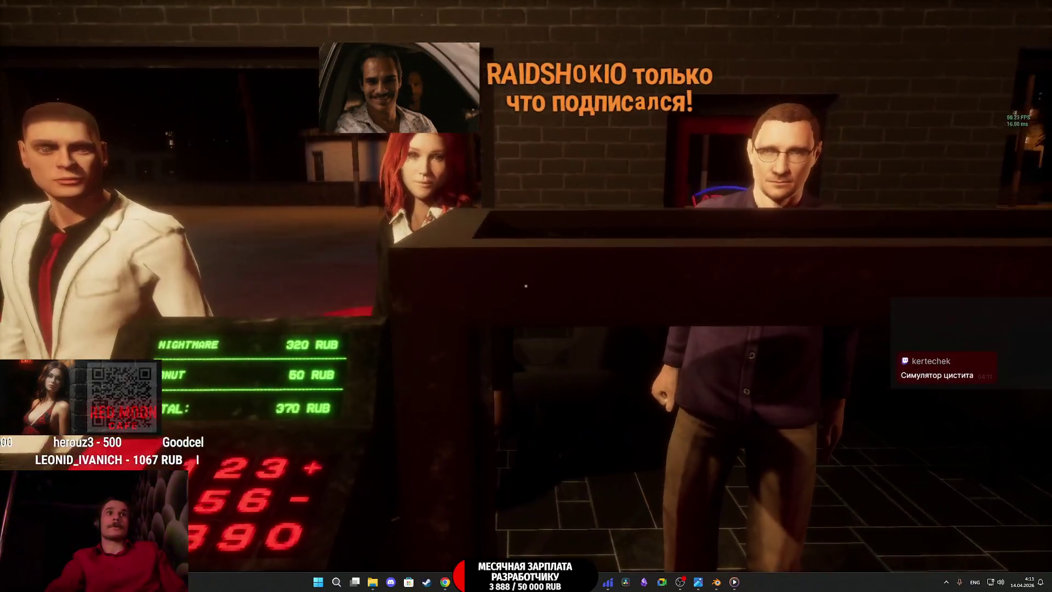
Step: Walk across the cafe past the bald man at the jukebox toward the restrooms
mouse_move(527, 286)
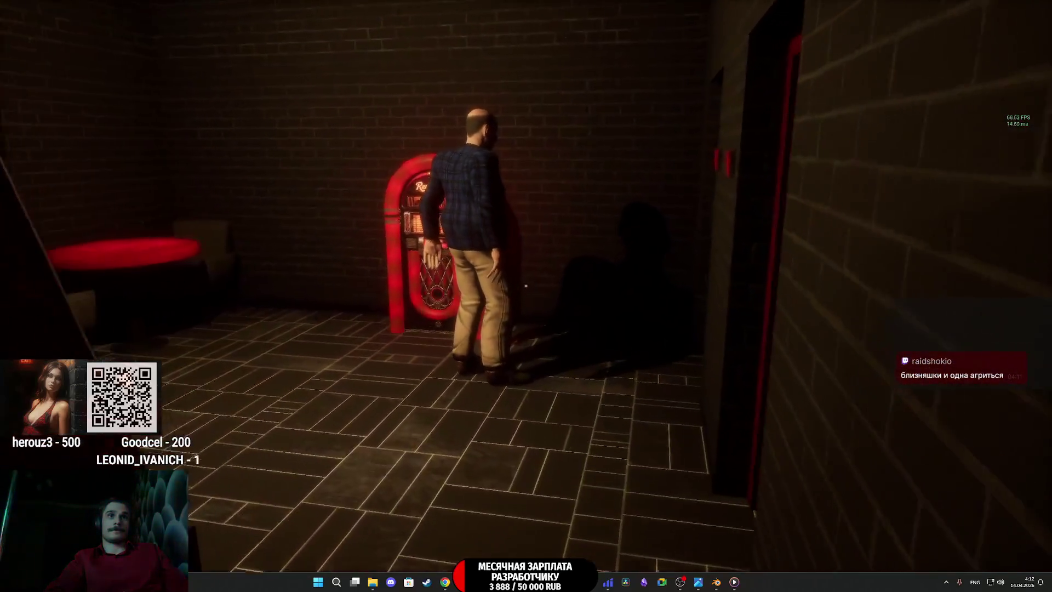
key("w")
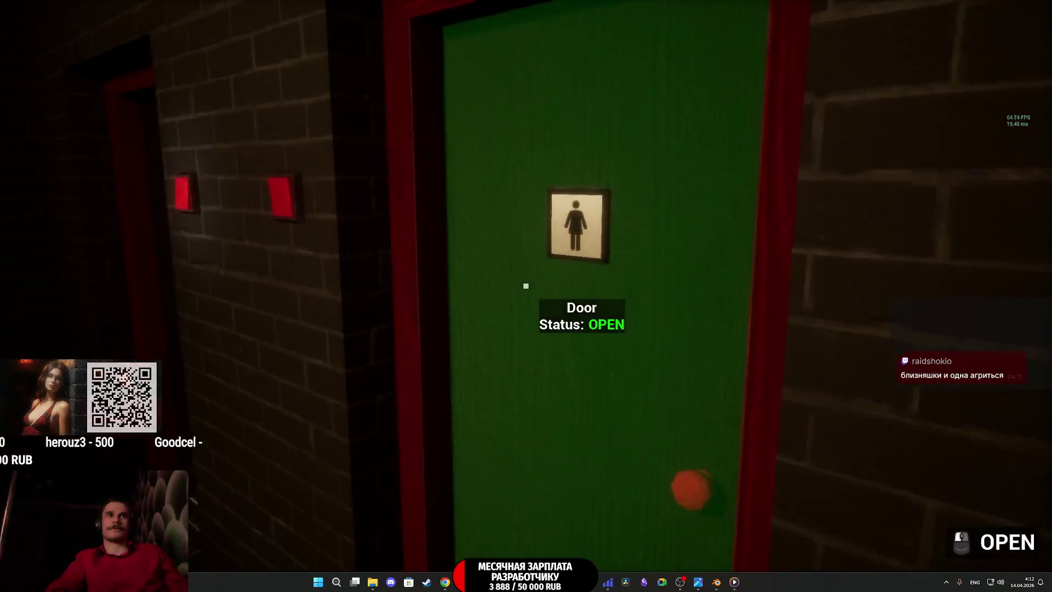
Step: Lock the restroom, serve a donut and cup for 240 RUB, then sit down
left_click(526, 286)
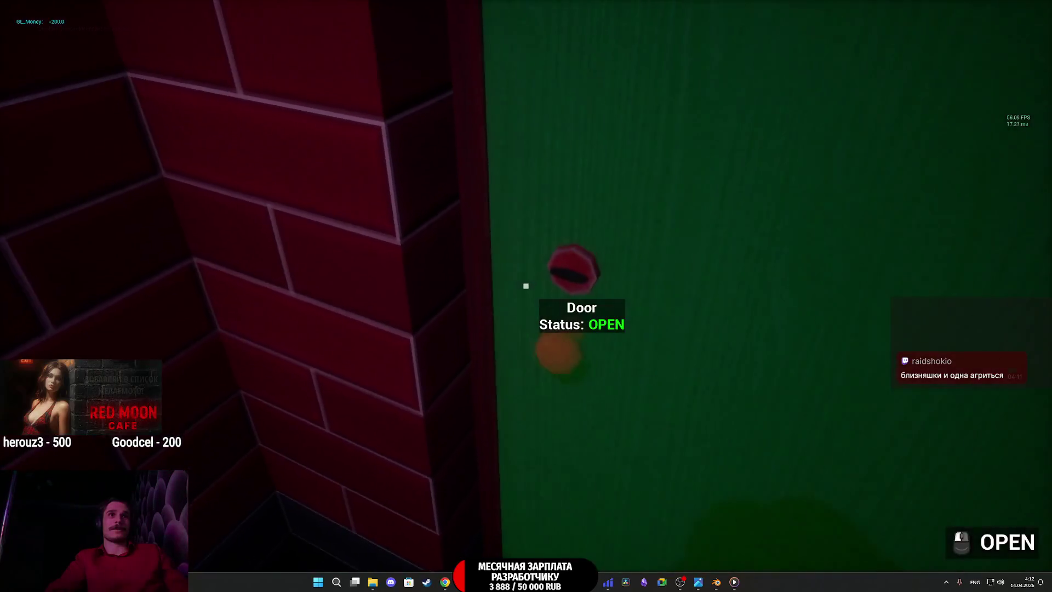
left_click(526, 286)
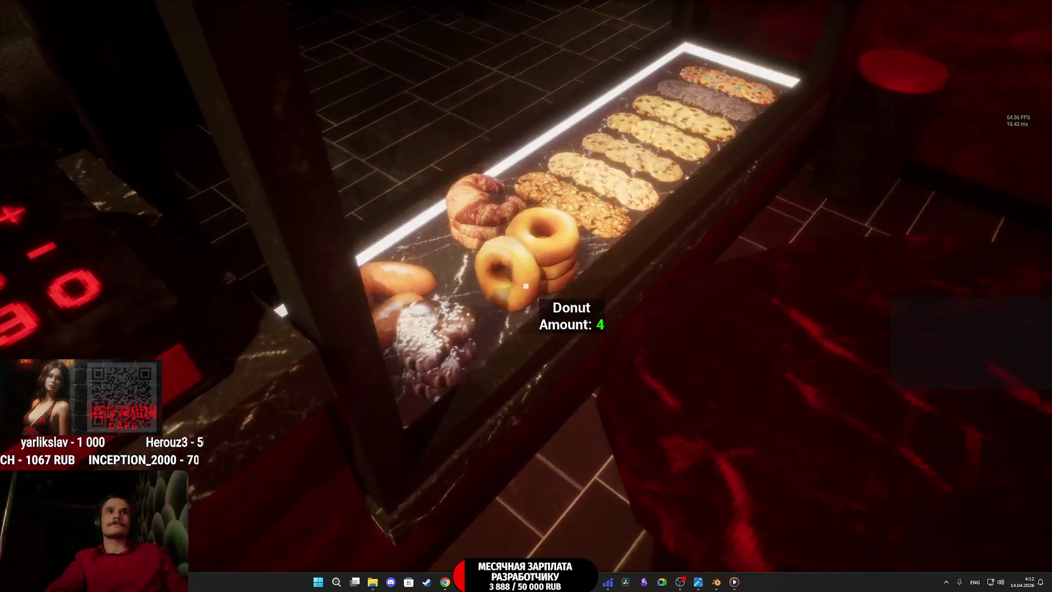
left_click(526, 286)
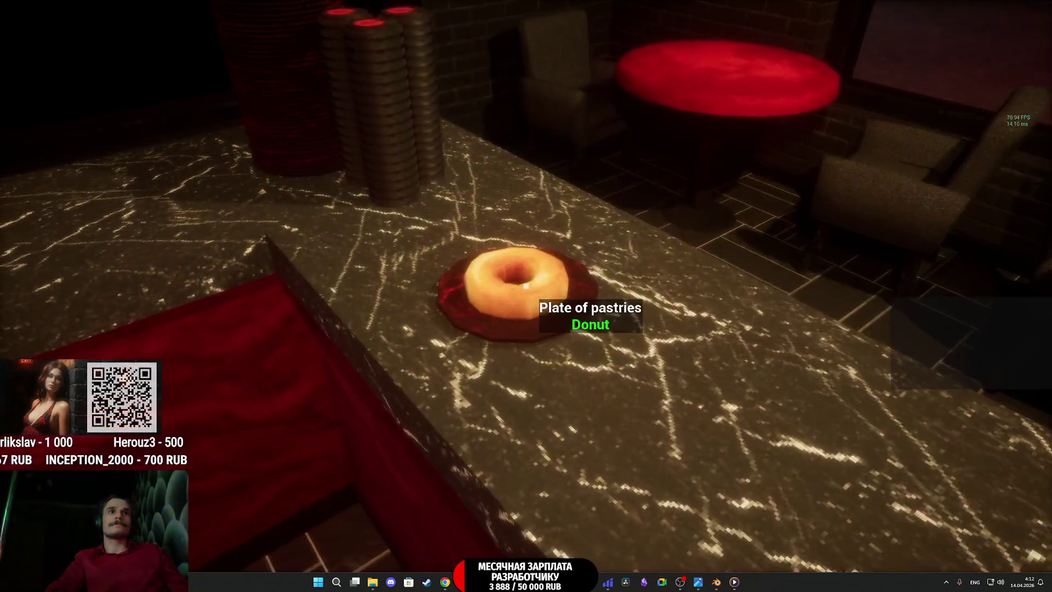
left_click(526, 285)
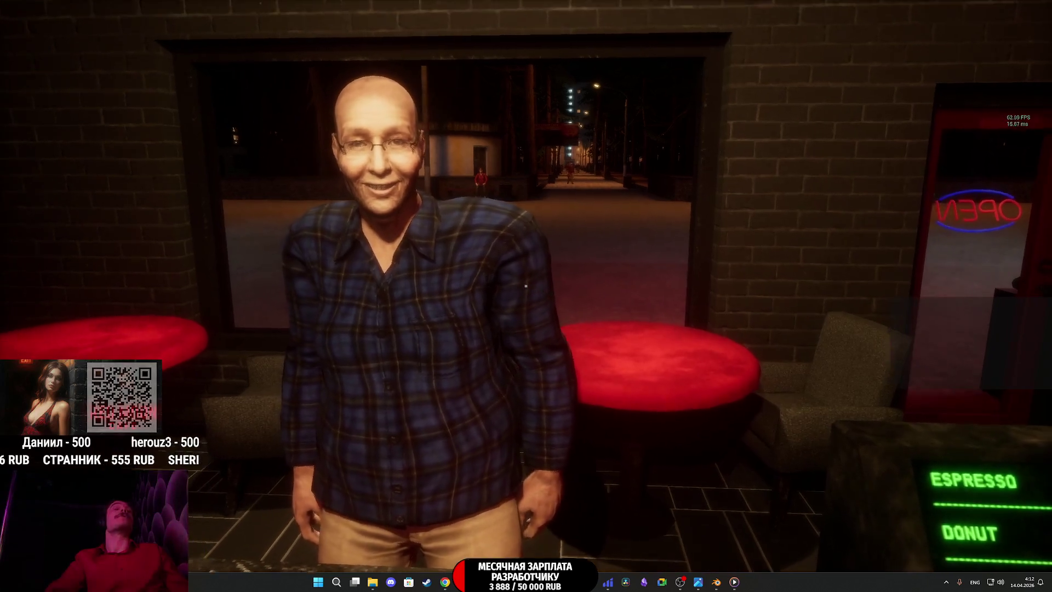
left_click(525, 285)
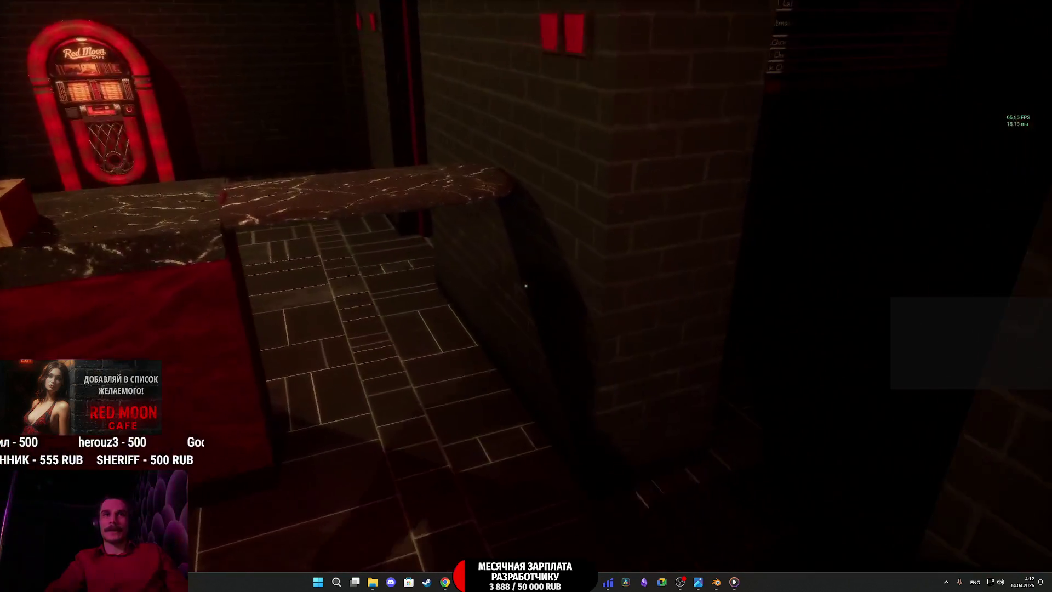
key("f")
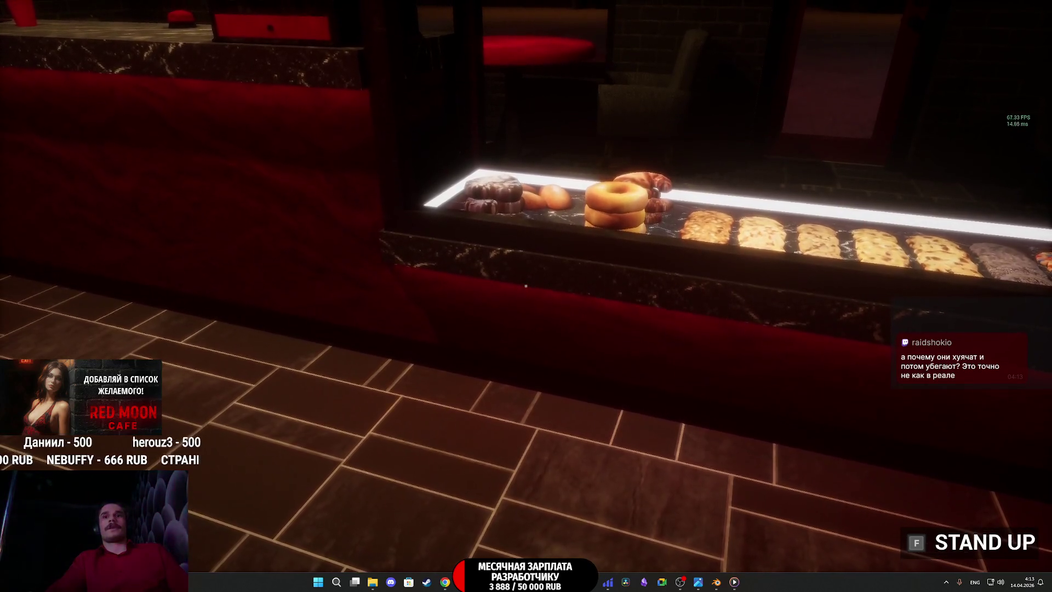
Step: Stand up from the chair and walk through the storage room out the EXIT door into the courtyard
key("f")
key("w")
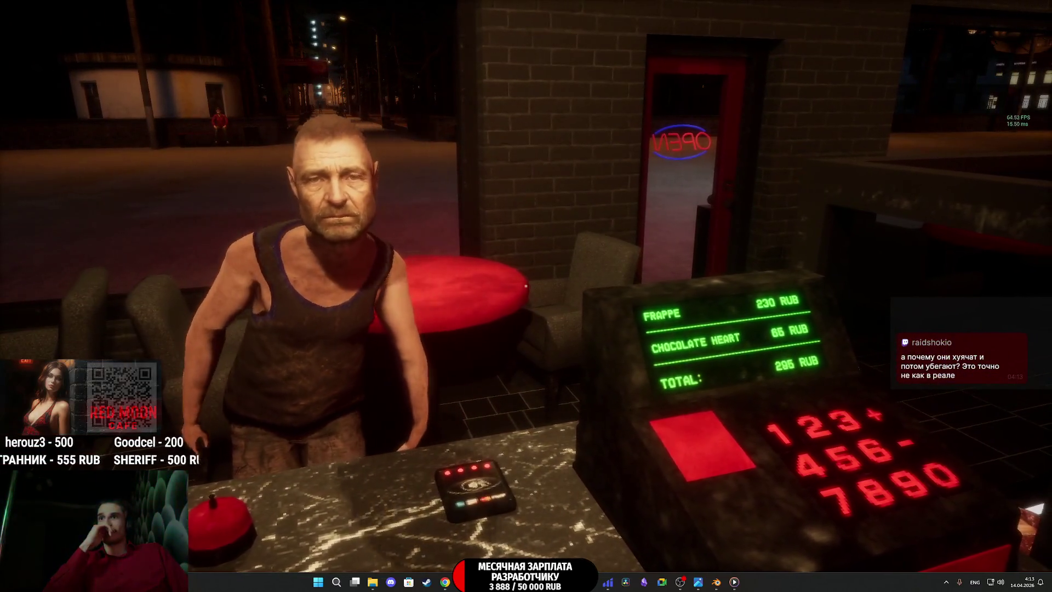
key("w")
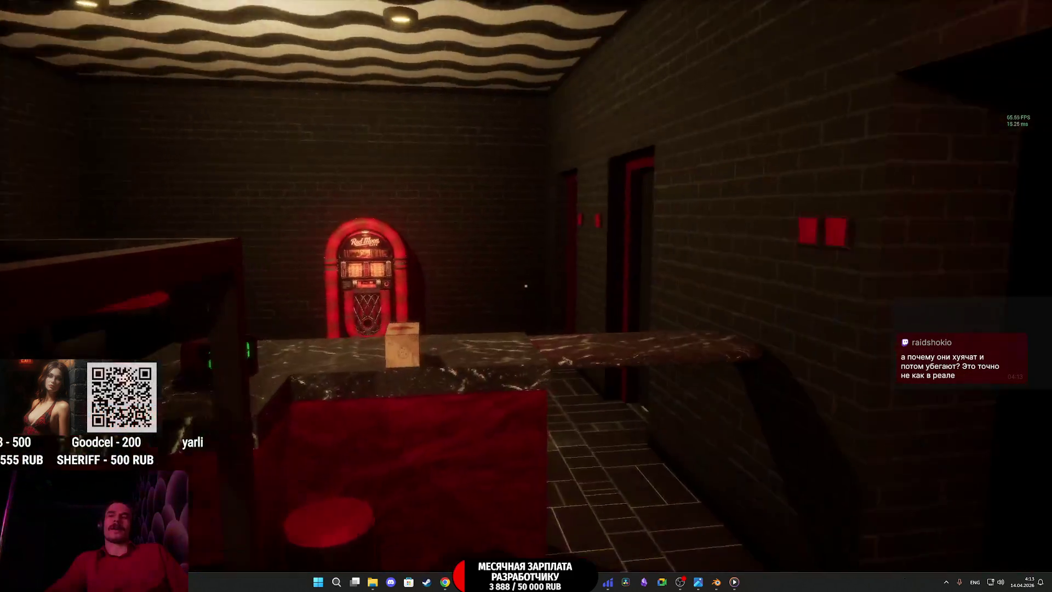
key("w")
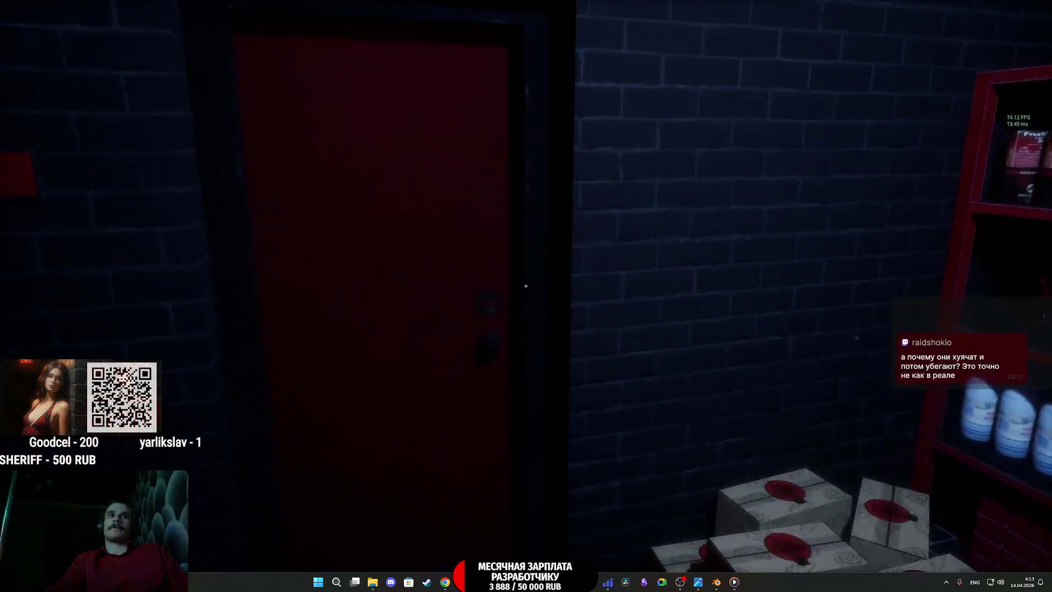
key("w")
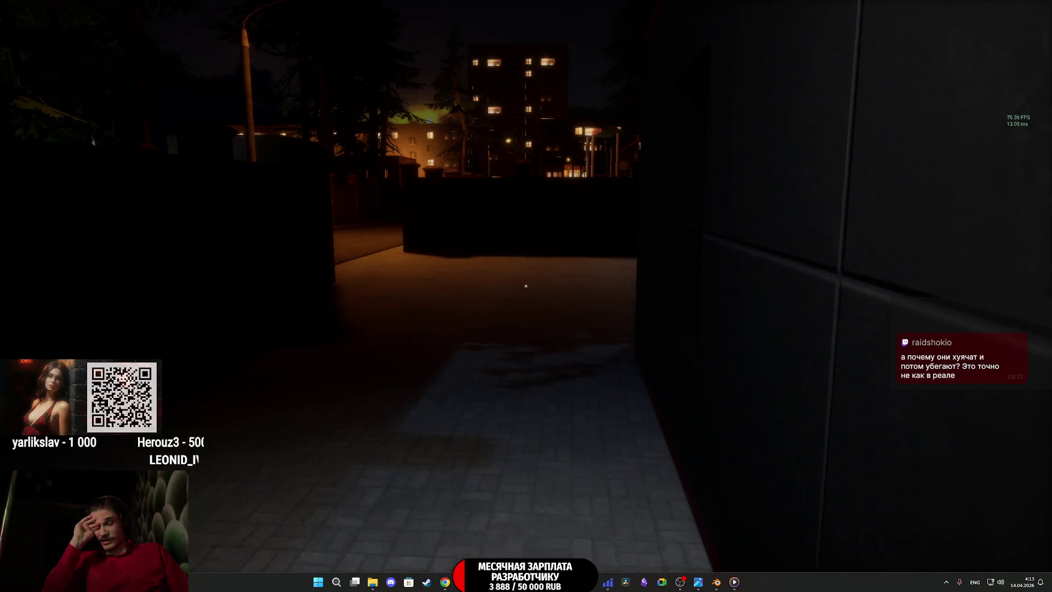
Step: Follow the lit path through the iron gate onto the street, then turn back toward the red-lit area
key("w")
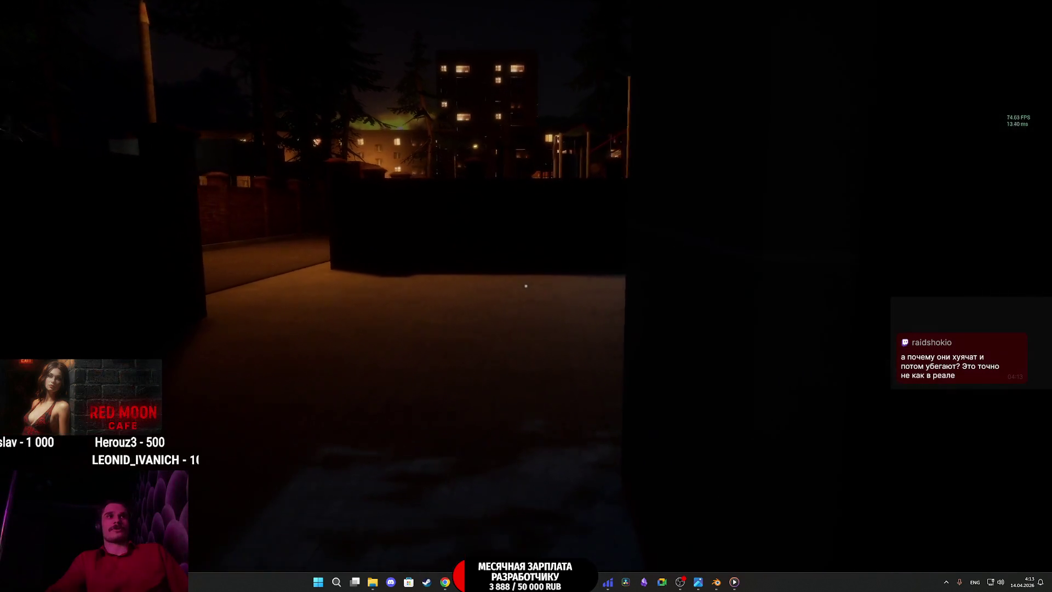
key("w")
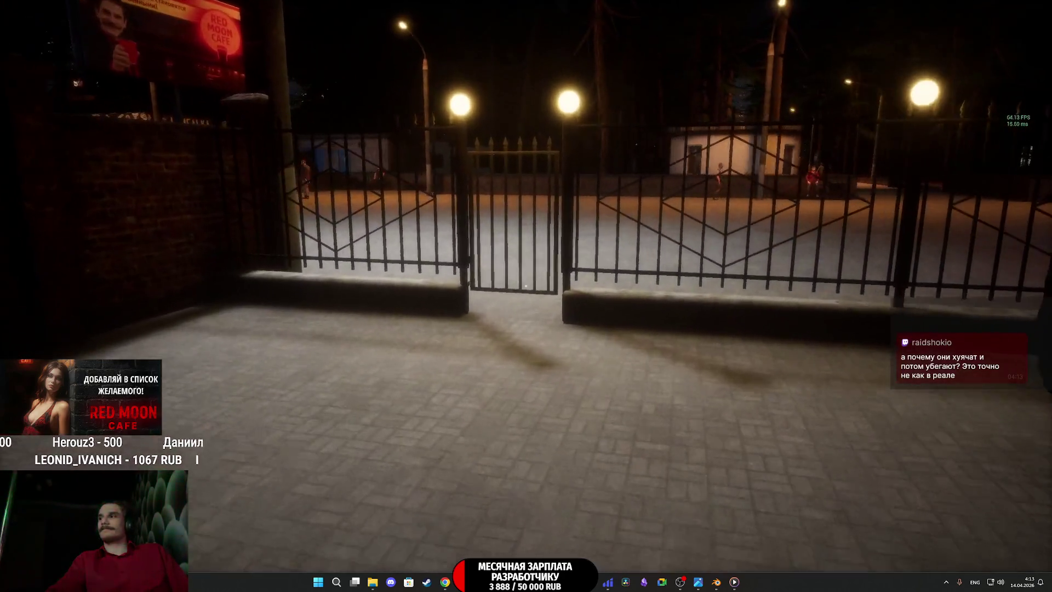
key("w")
key("e")
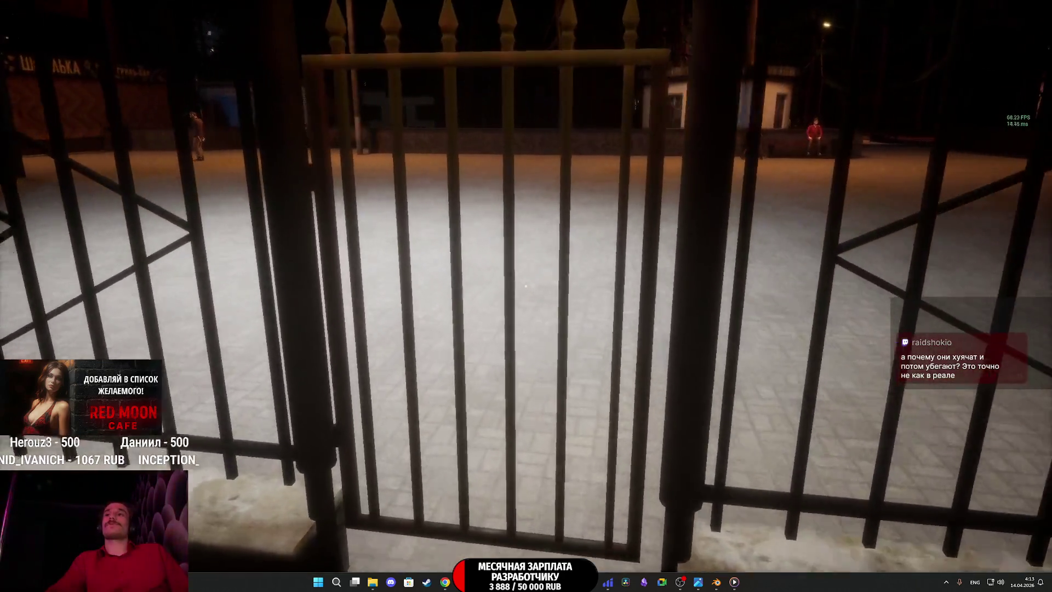
key("w")
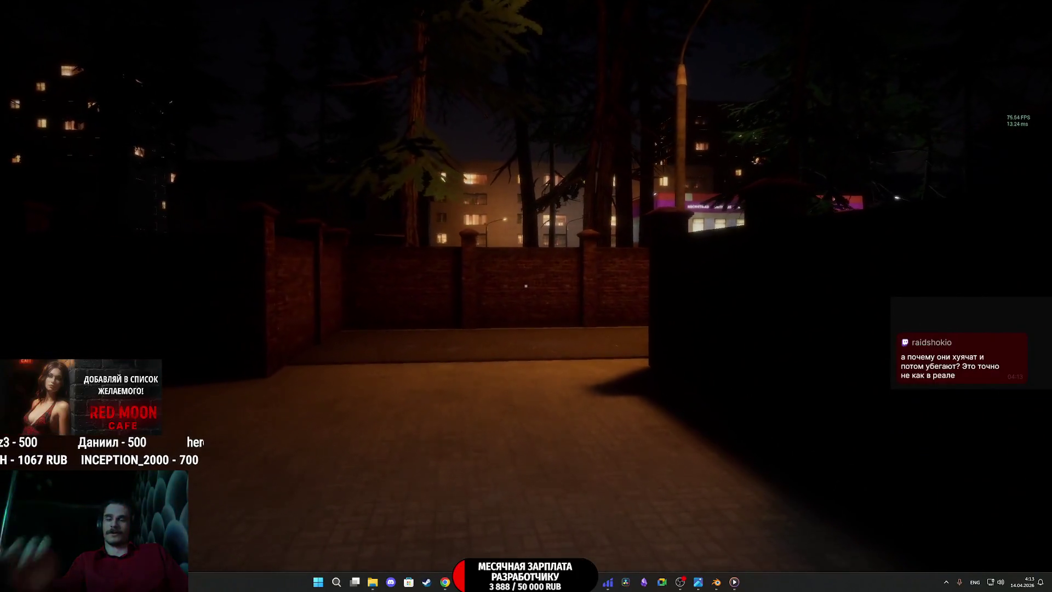
key("w")
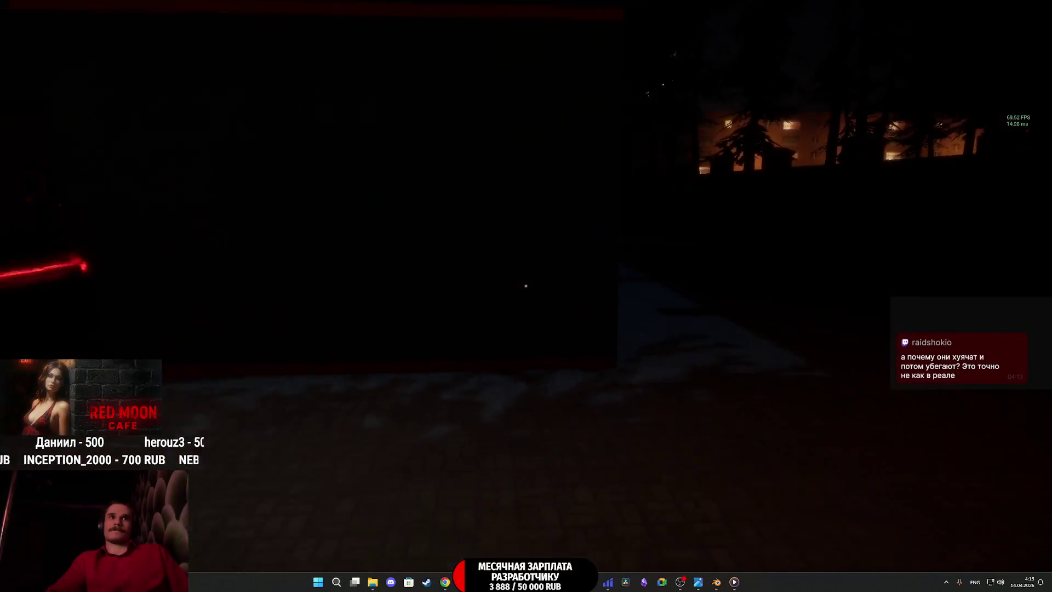
Step: Walk back into the cafe to the register, then over toward the jukebox and along the pastry counter
key("w")
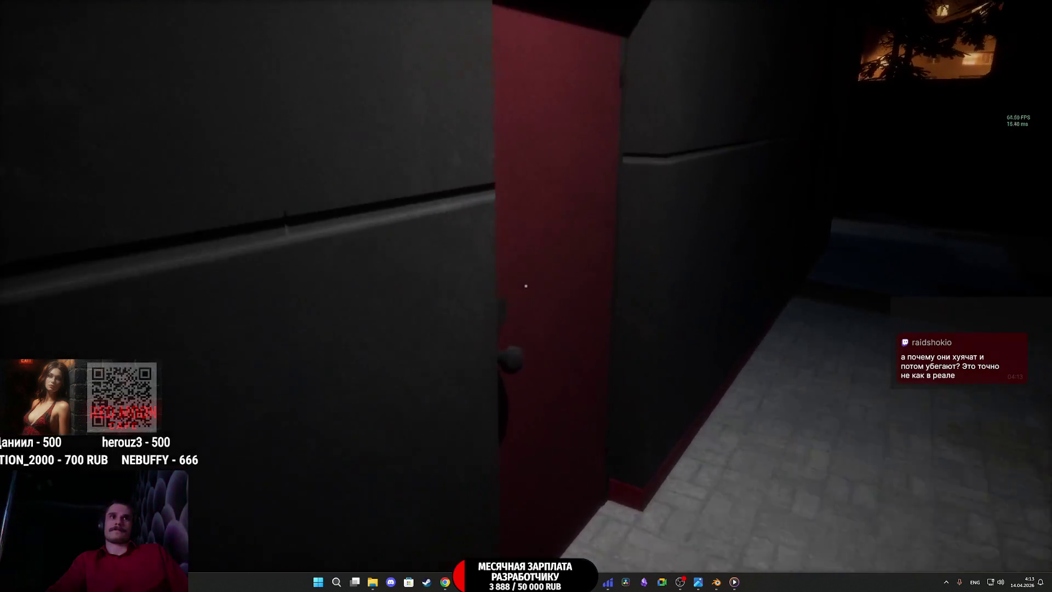
key("w")
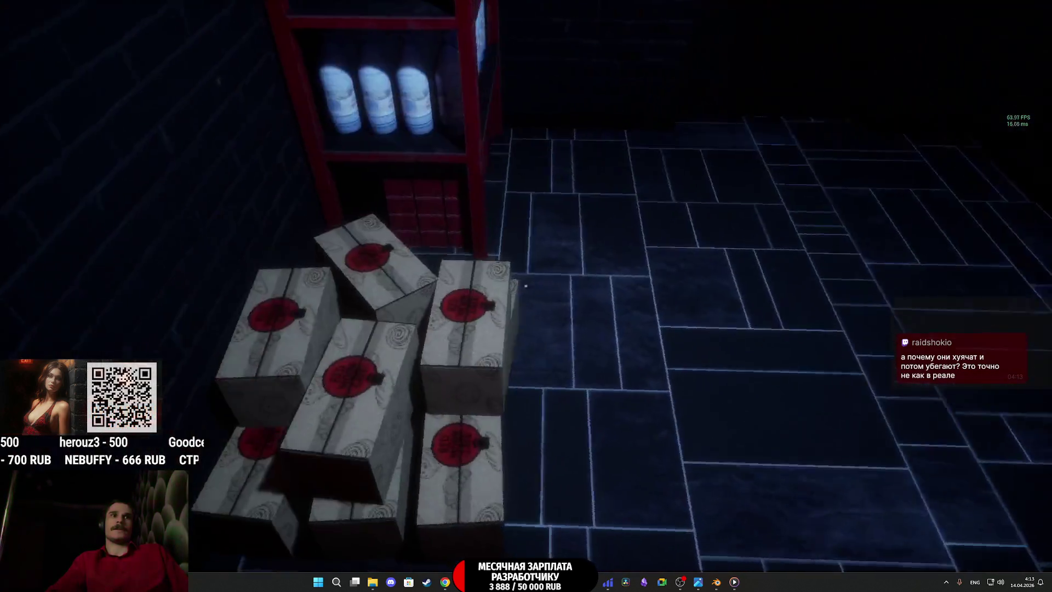
key("w")
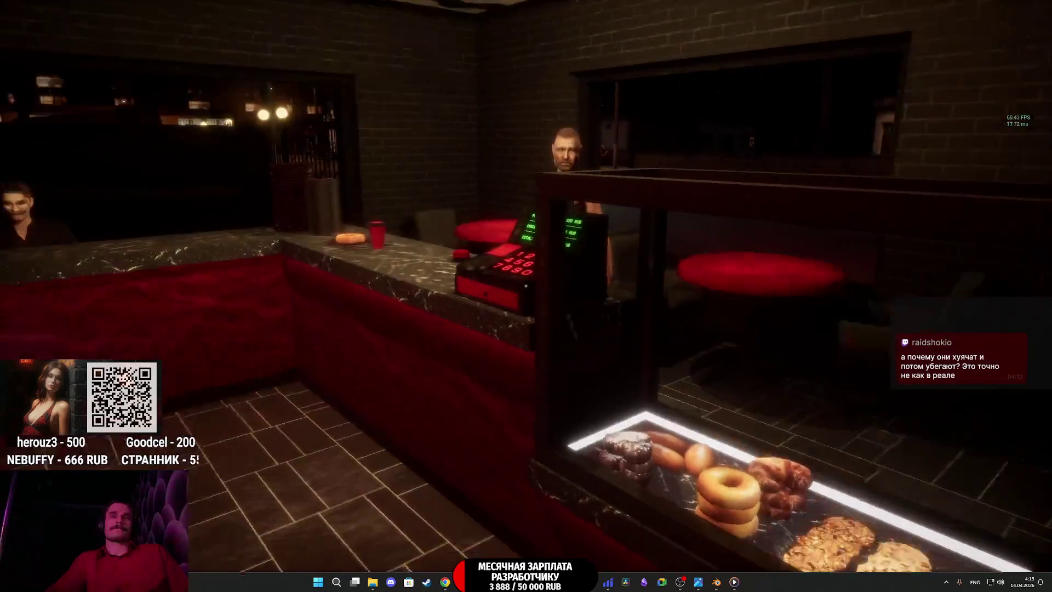
key("w")
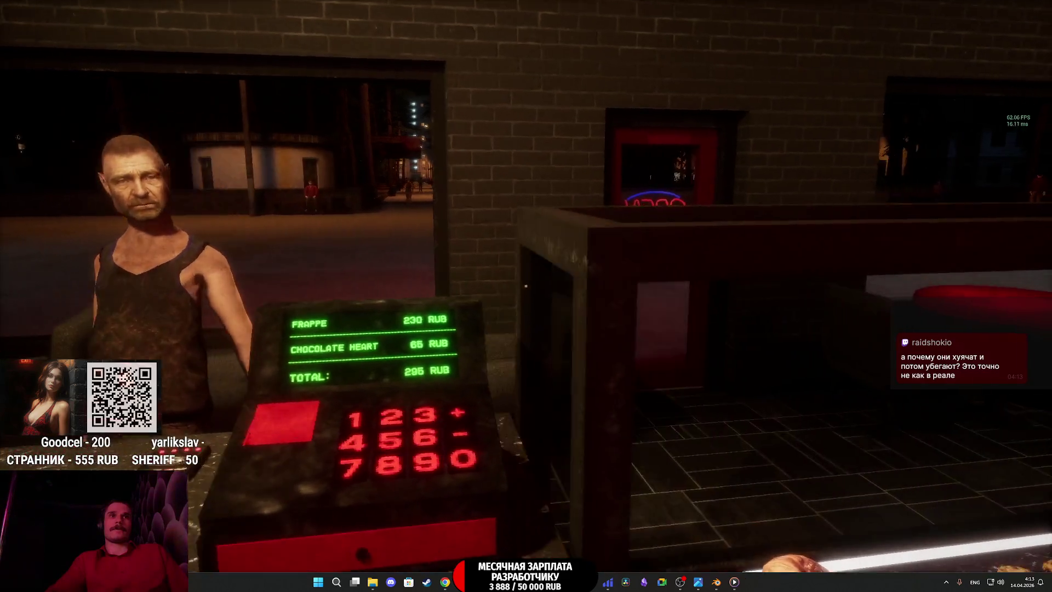
key("w")
key("w")
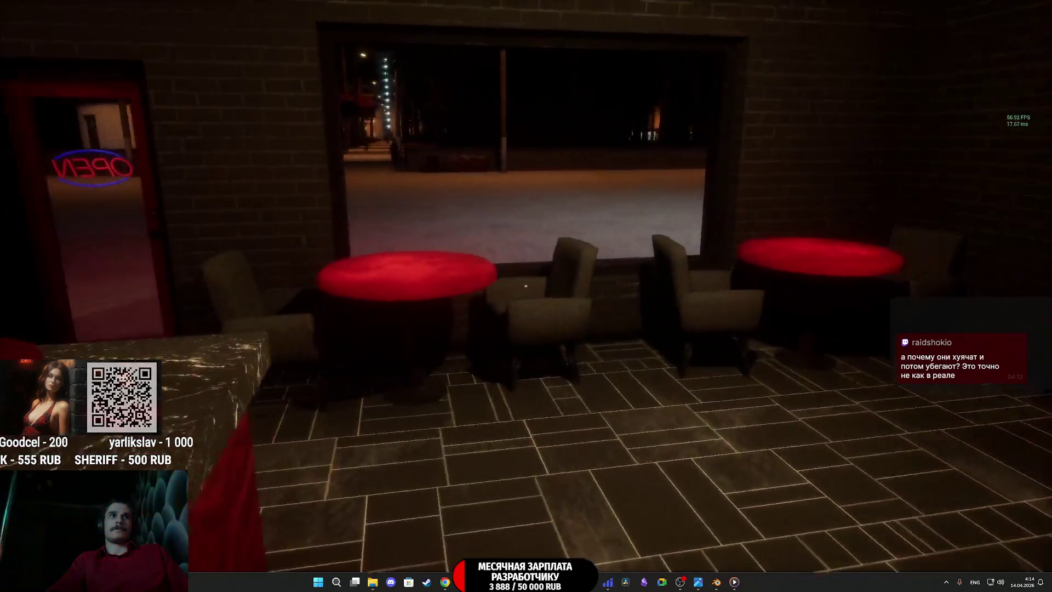
key("w")
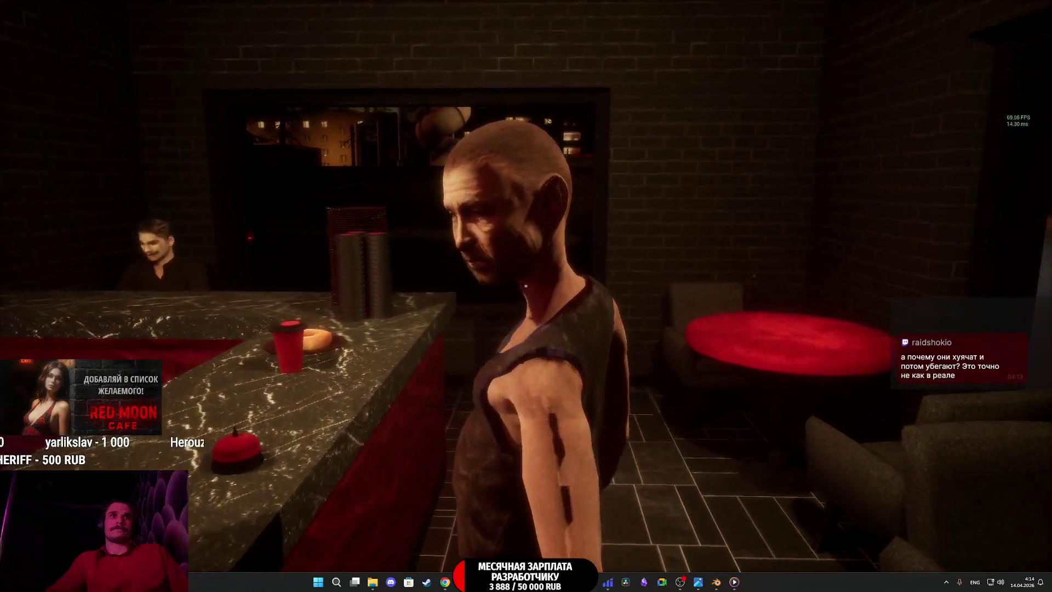
Step: Slap the customer at the counter, then return behind the bar to face the customers
left_click(526, 286)
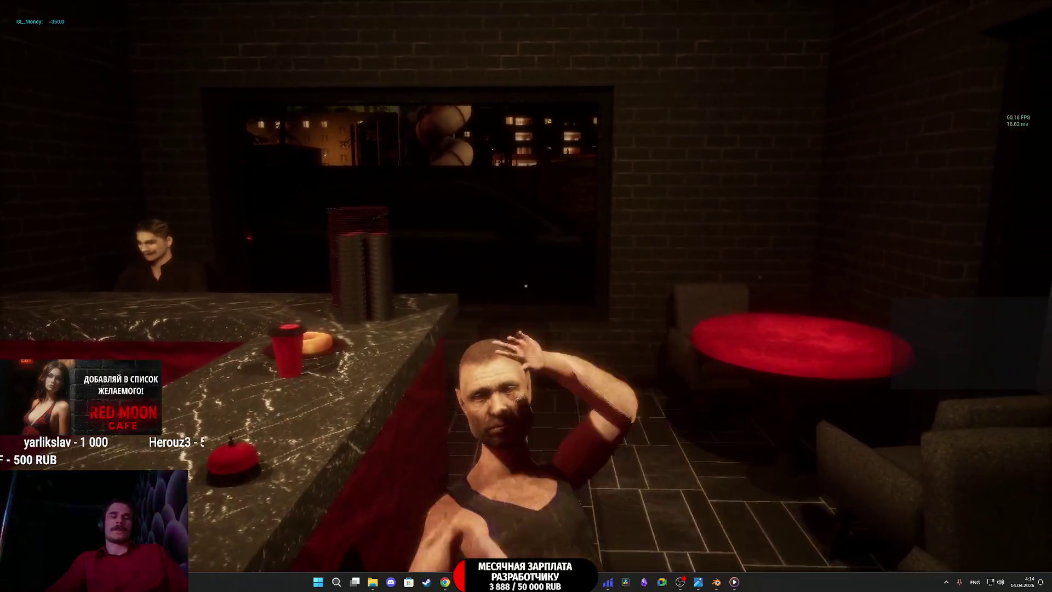
key("w")
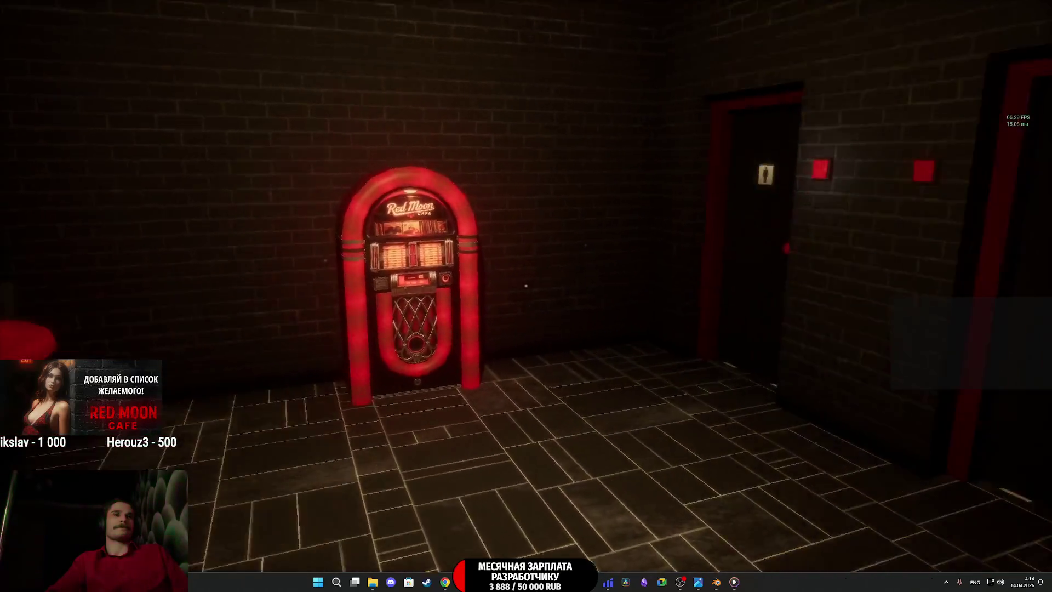
key("w")
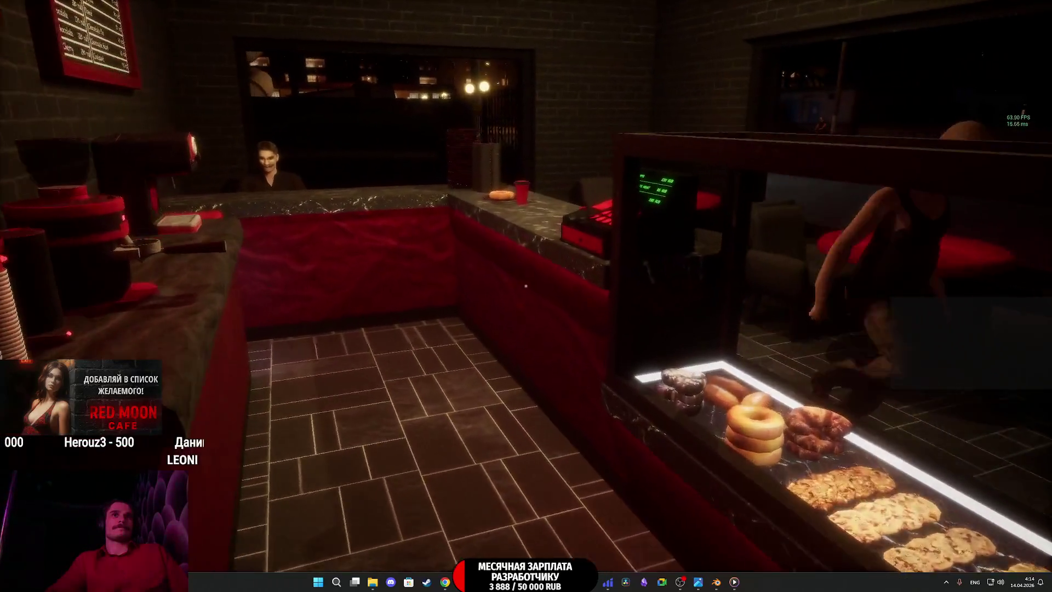
key("w")
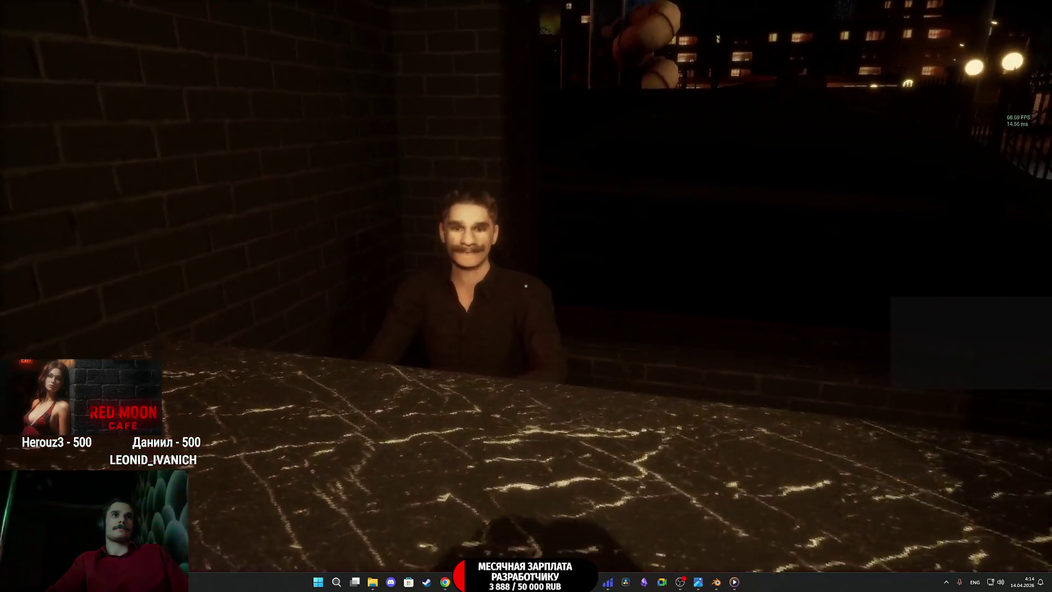
key("w")
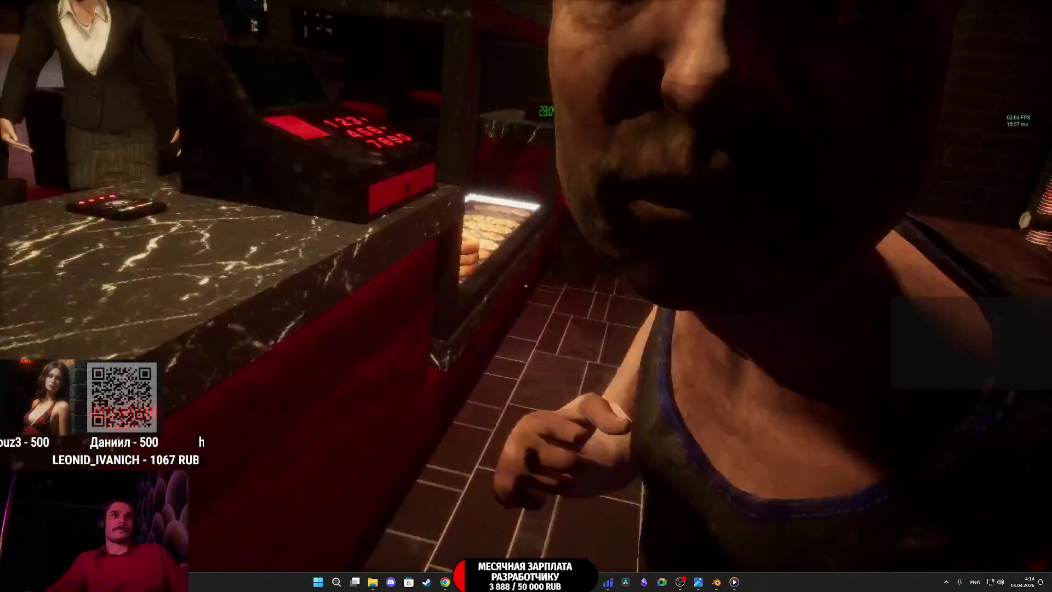
key("w")
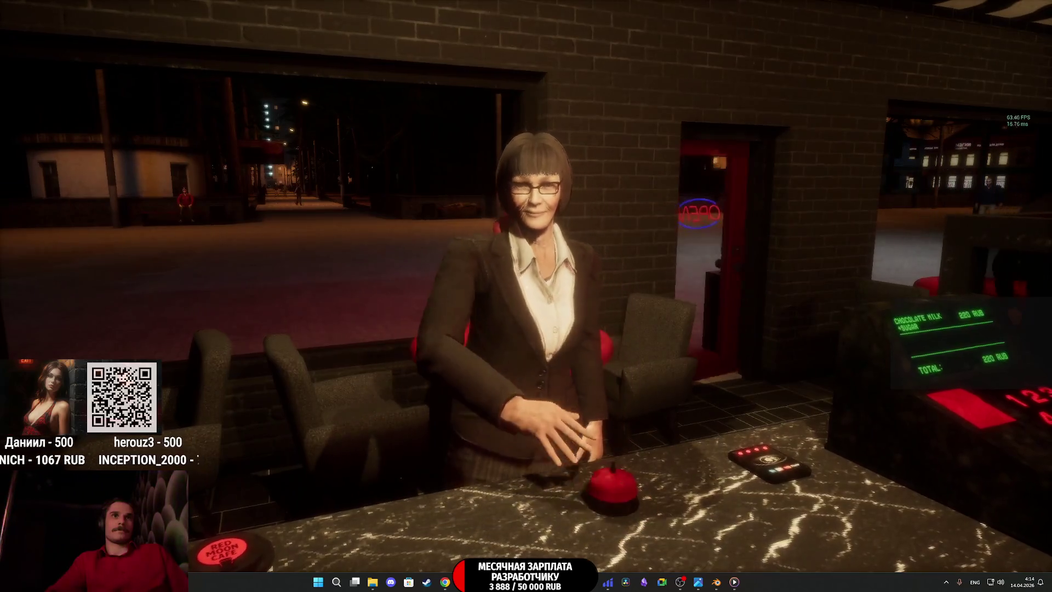
Step: Check the order on the cash register and walk the café between the jukebox and pastry case
key("w")
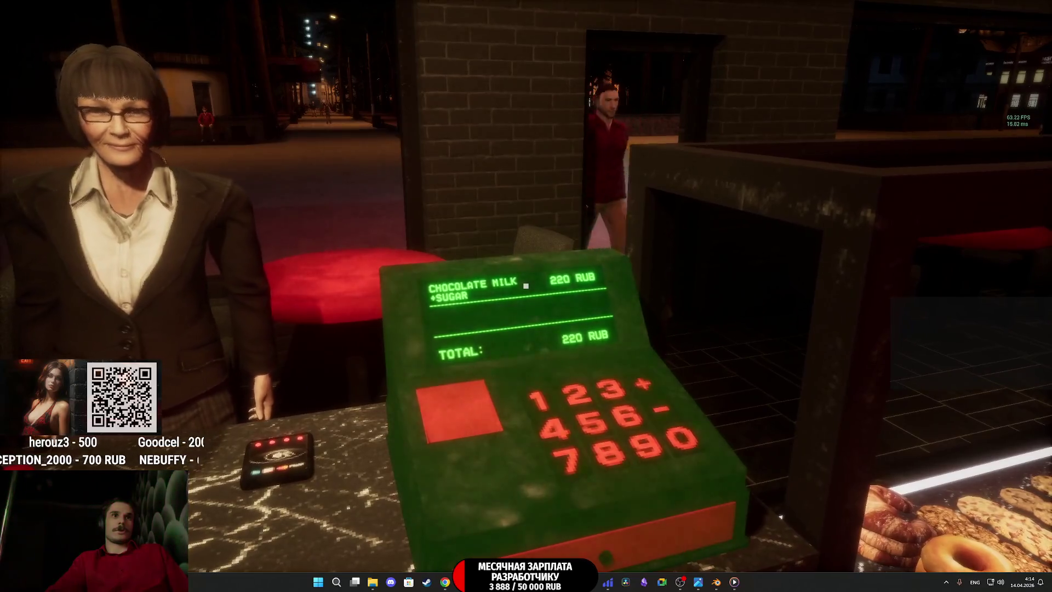
key("w")
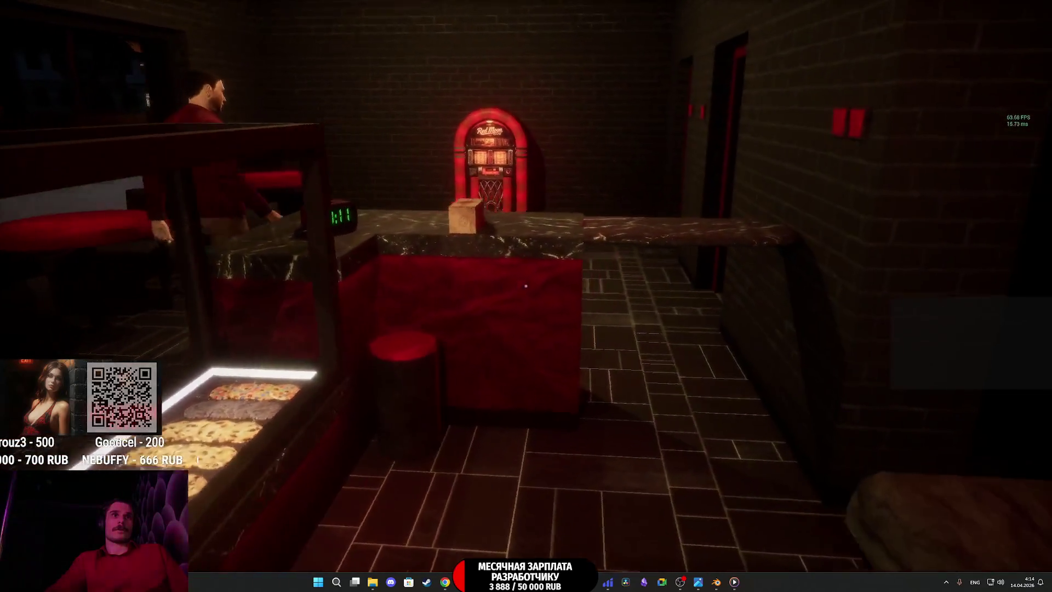
key("s")
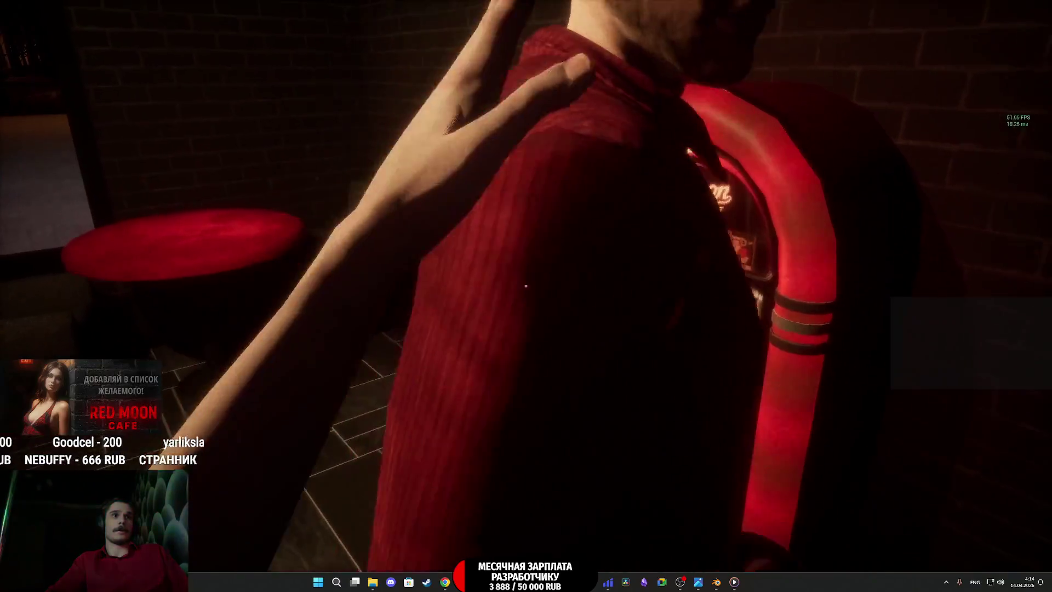
key("w")
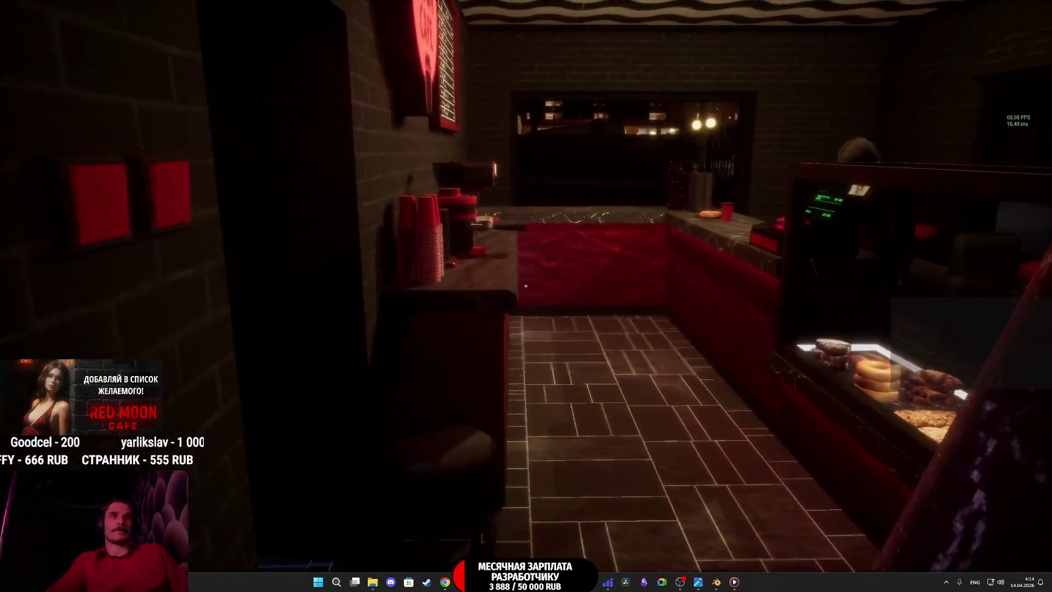
key("w")
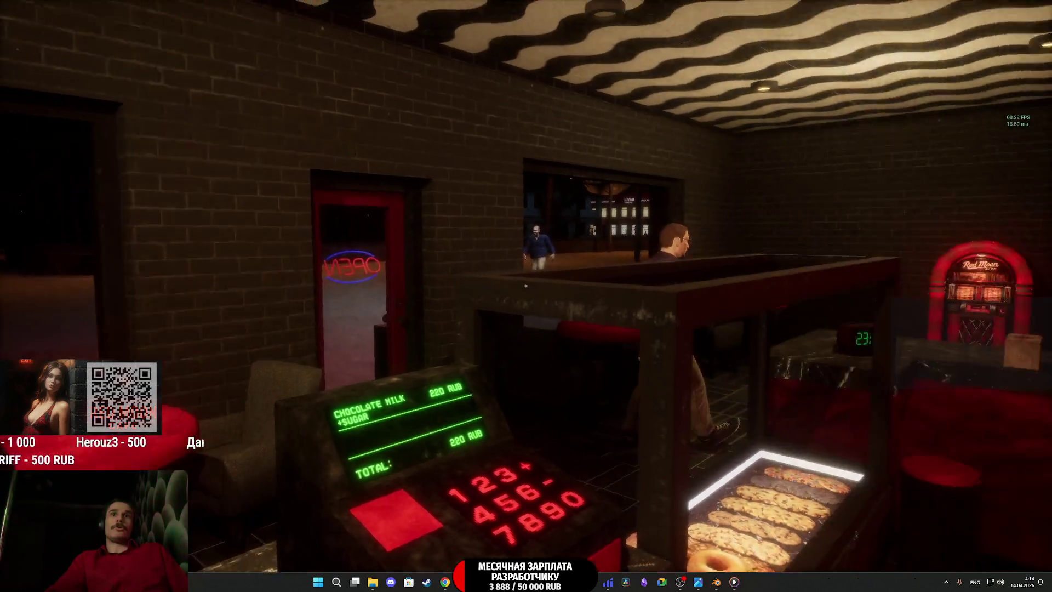
Step: Kick the customer near the jukebox, then stop Play-In-Editor with Esc
key("w")
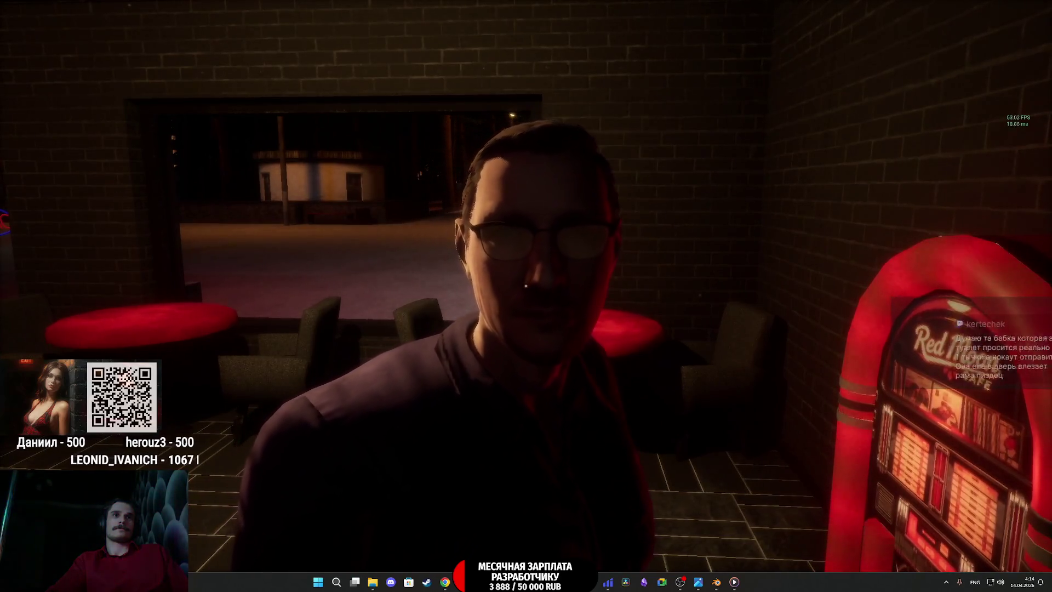
key("f")
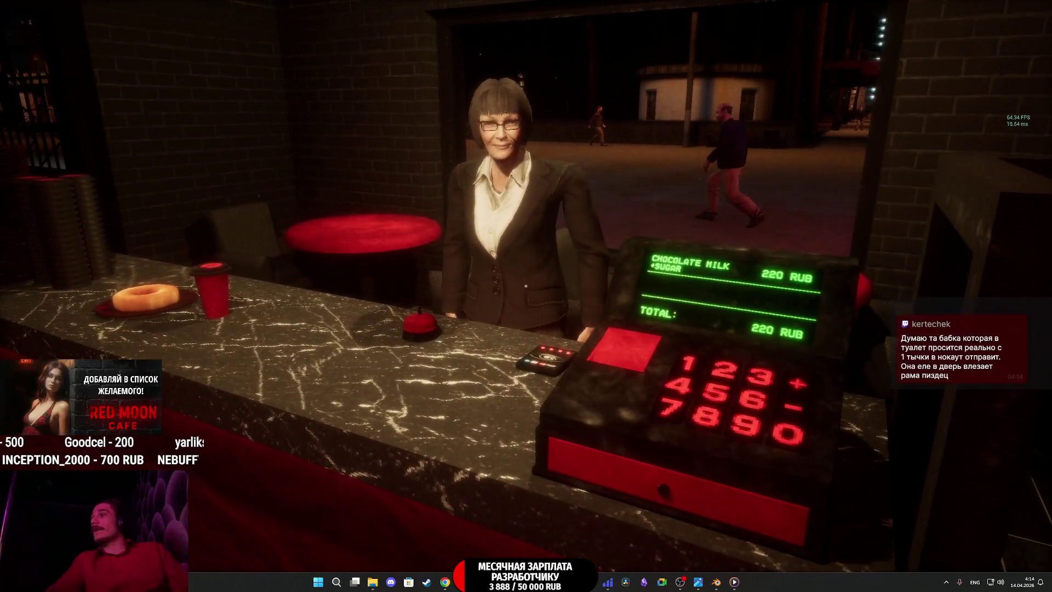
key("Escape")
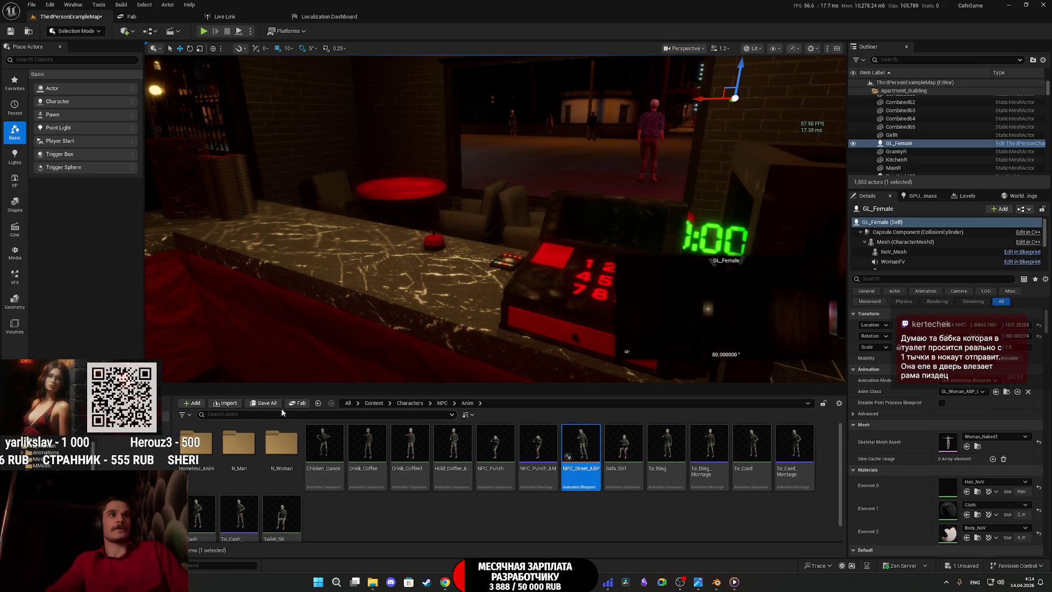
Step: Save all modified project content and close the Unreal editor
left_click(264, 404)
left_click(587, 384)
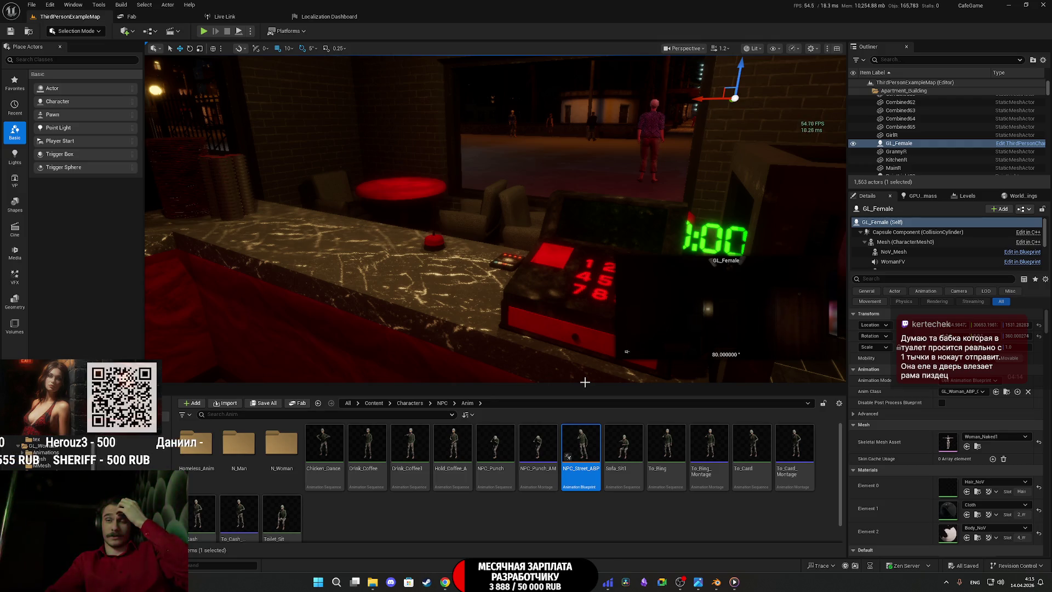
left_click(1043, 5)
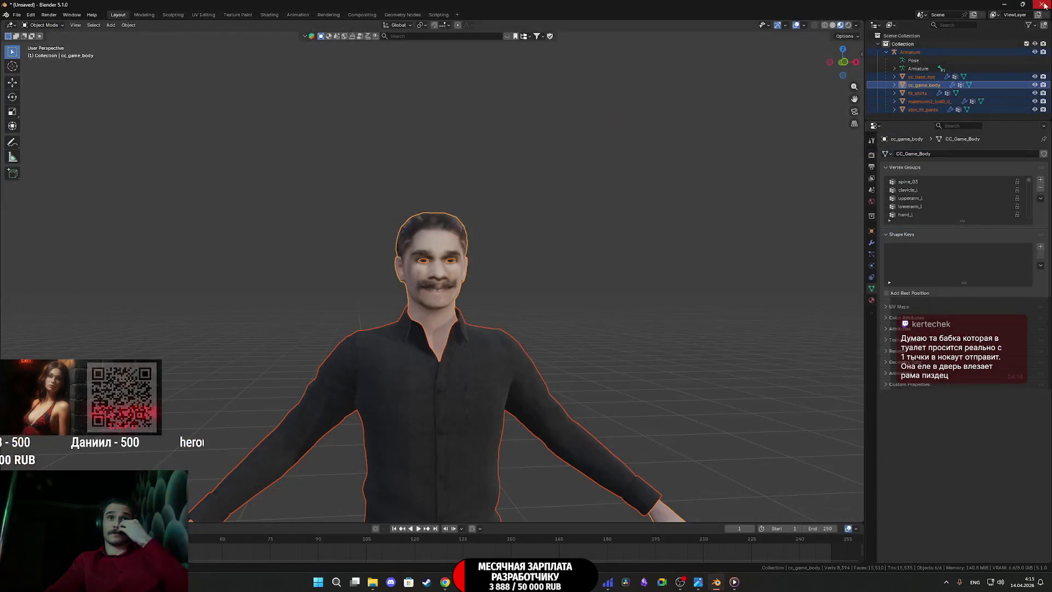
Step: Deselect all objects in Blender and close it without saving
left_click(648, 188)
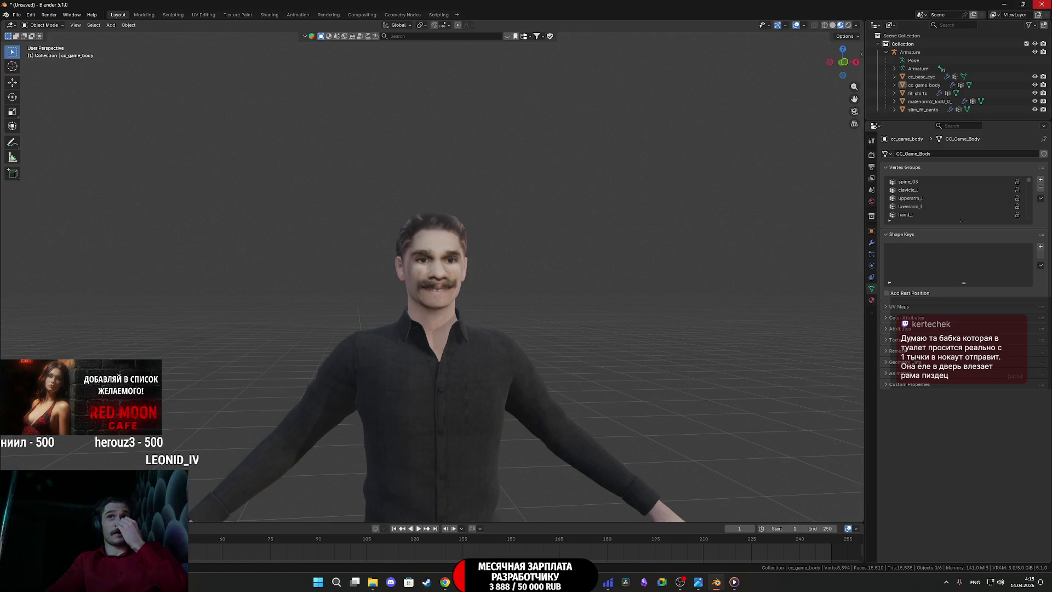
left_click(1041, 4)
left_click(542, 303)
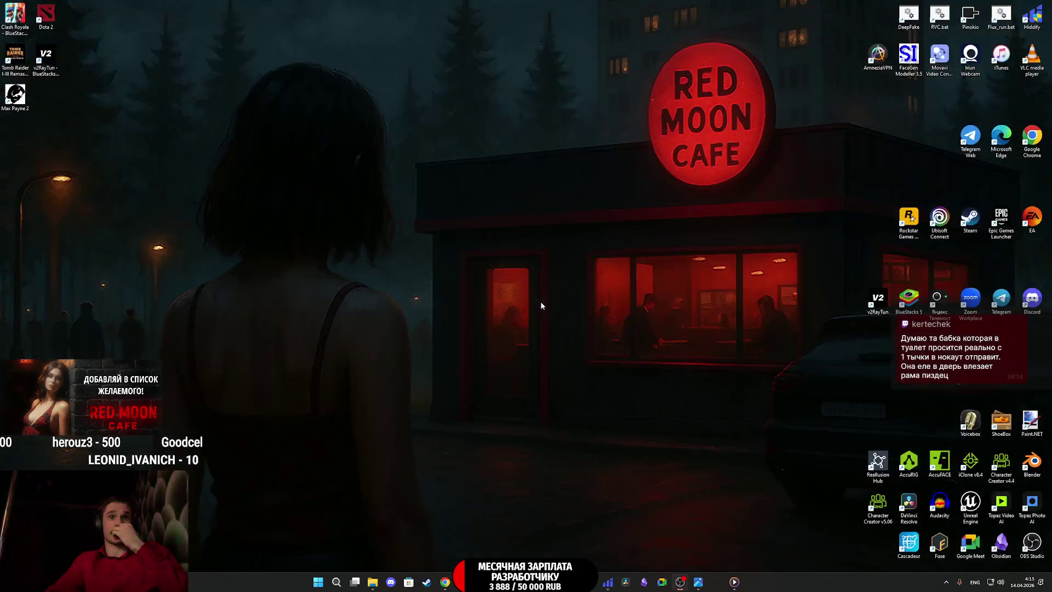
Step: Open and close the photo 34534543.JPG, then bring Substance 3D Painter back into view
mouse_move(707, 582)
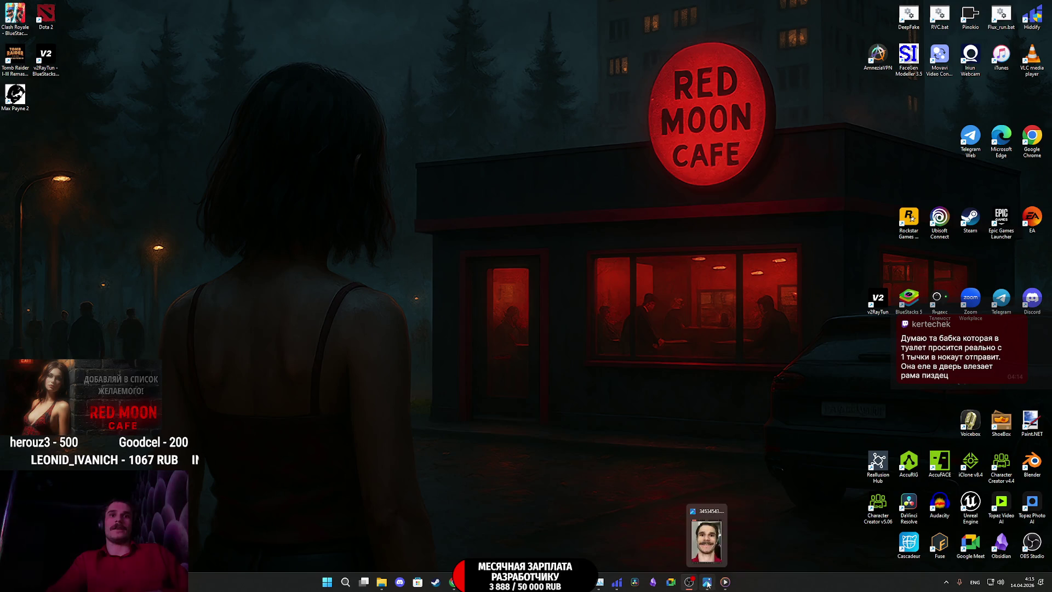
left_click(706, 540)
left_click(843, 65)
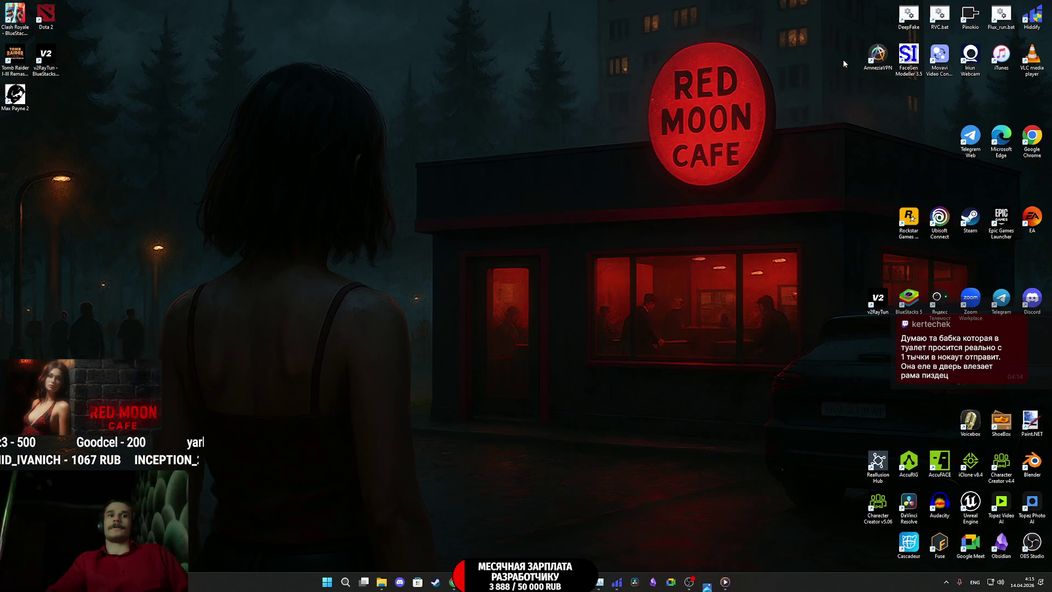
left_click(553, 582)
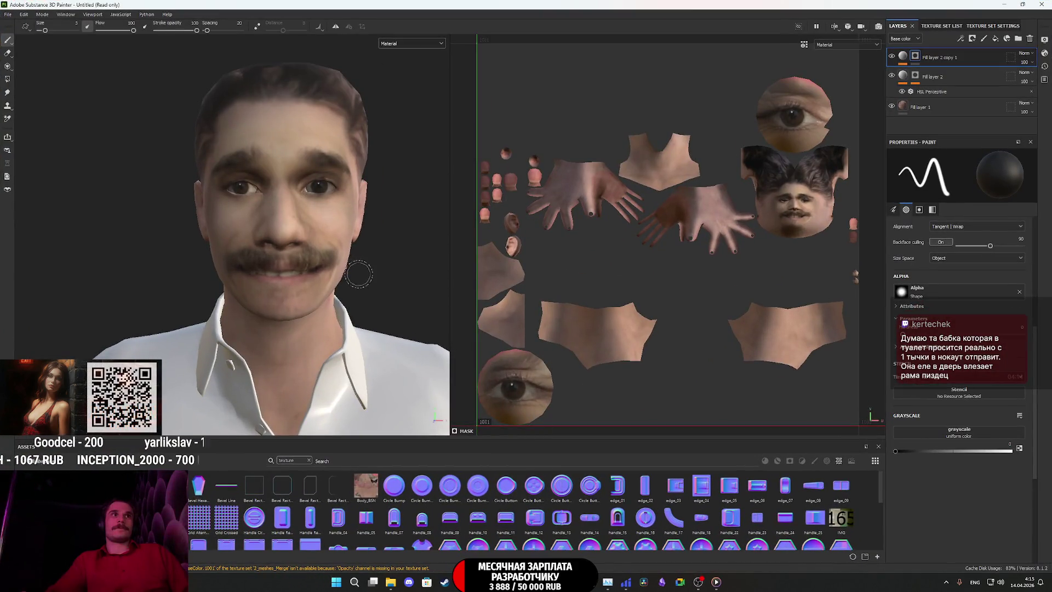
Step: Zoom in and orbit the character's head, then close Substance 3D Painter discarding texture changes
scroll(345, 202, "up", 3)
mouse_move(334, 209)
left_mouse_down()
mouse_move(406, 207)
mouse_move(340, 215)
mouse_move(428, 221)
mouse_move(282, 212)
left_mouse_up()
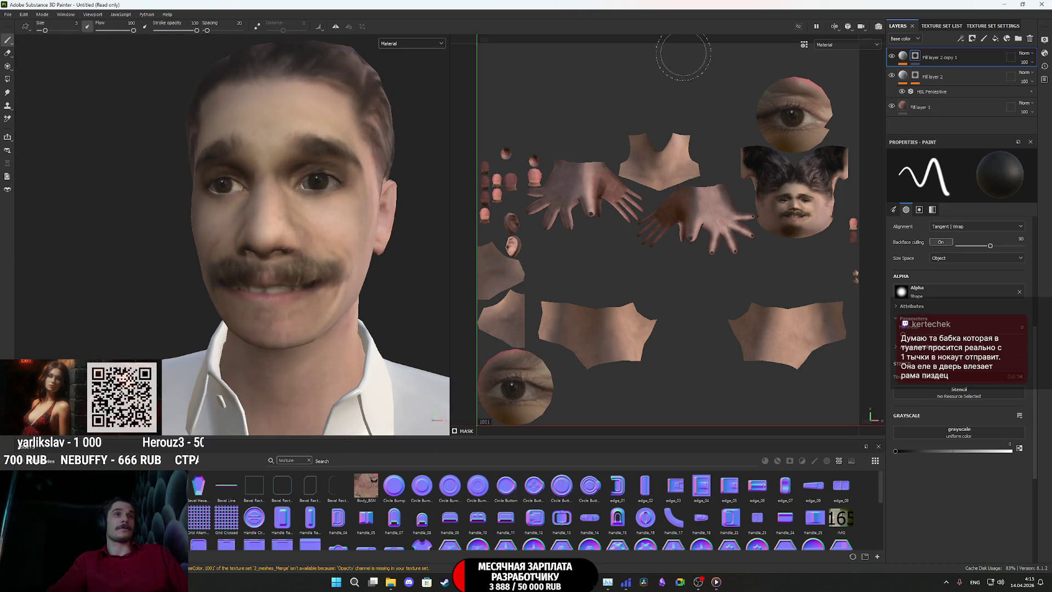
left_click(1041, 5)
left_click(496, 302)
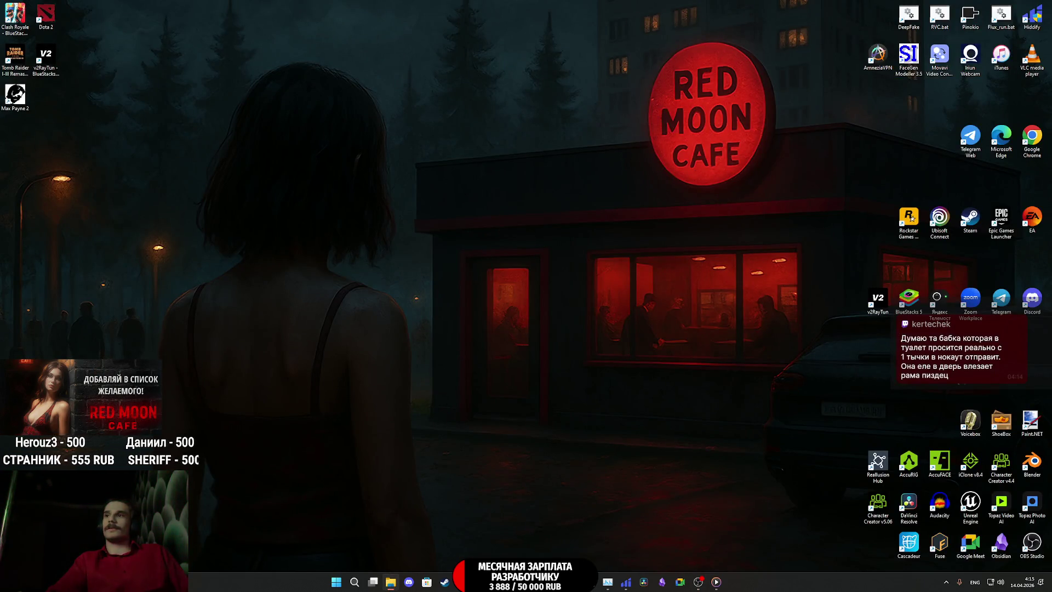
Step: Close the File Explorer window and launch the Steam library from the taskbar
left_click_drag(1051, 301, 858, 301)
left_click(956, 294)
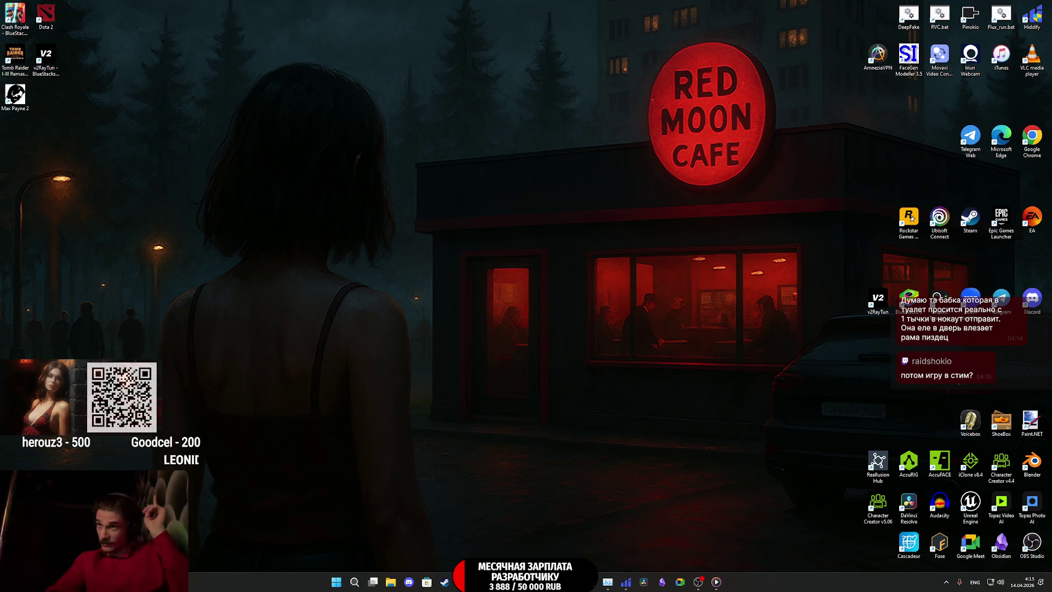
left_click(445, 582)
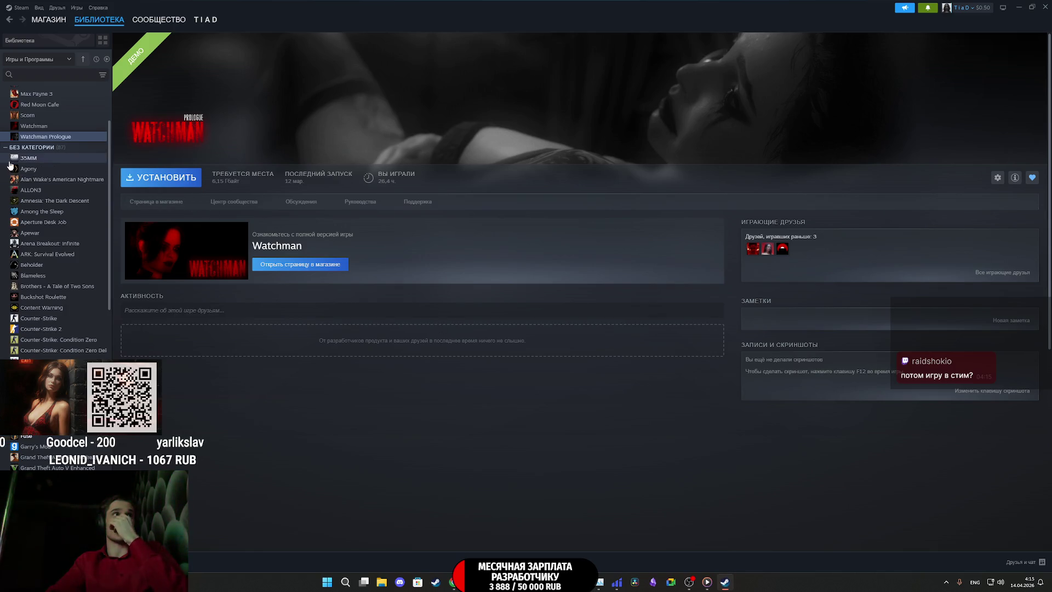
Step: Select Red Moon Cafe in the Steam library and open its store page
left_click(41, 104)
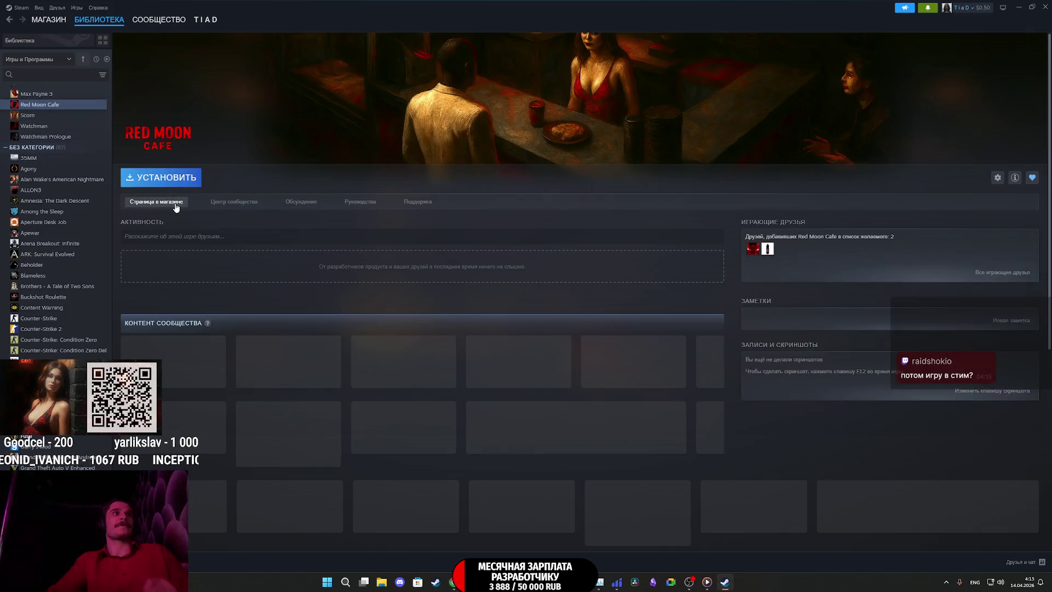
left_click(159, 201)
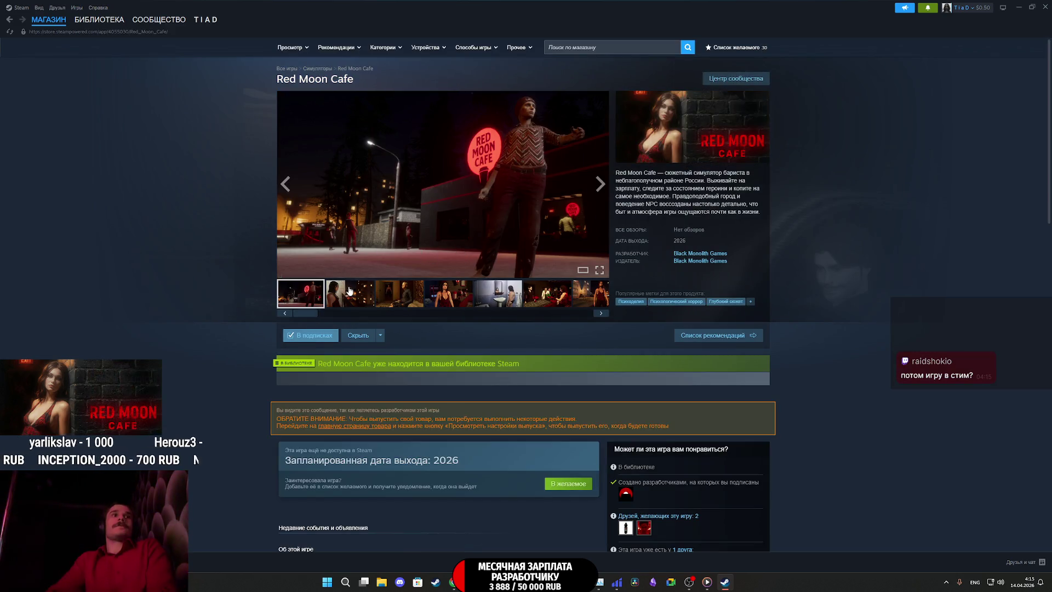
Step: Open Red Moon Cafe's screenshot viewer at full size, showing image 1 of 17
left_click(598, 185)
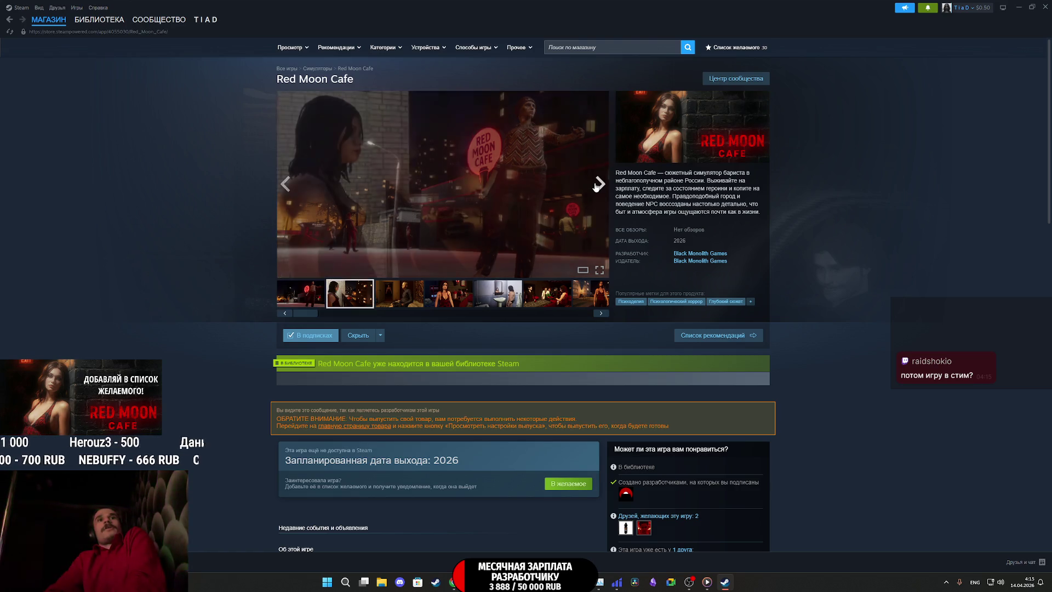
left_click(500, 173)
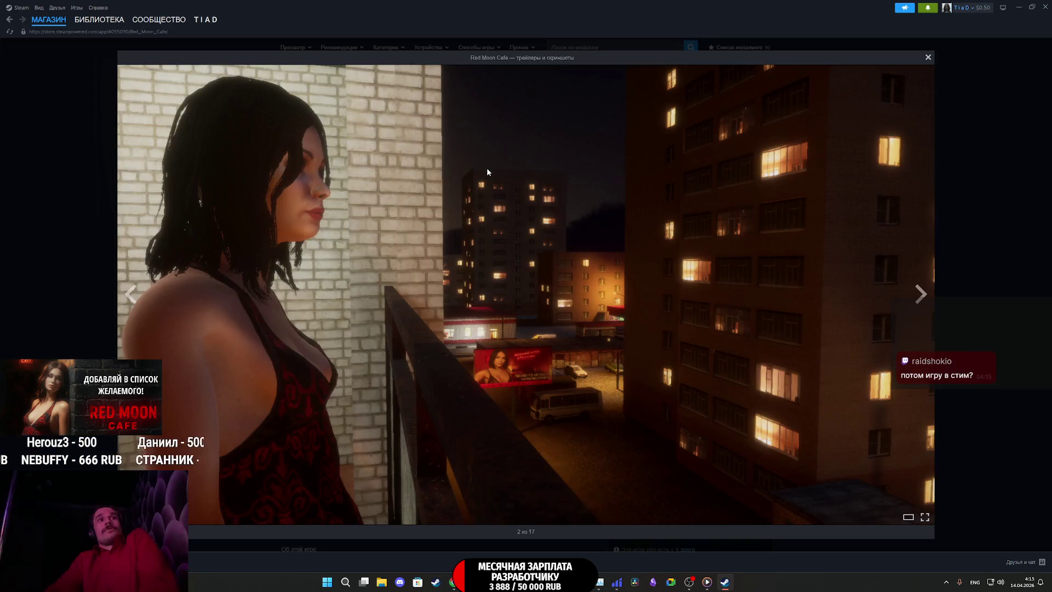
key("Left")
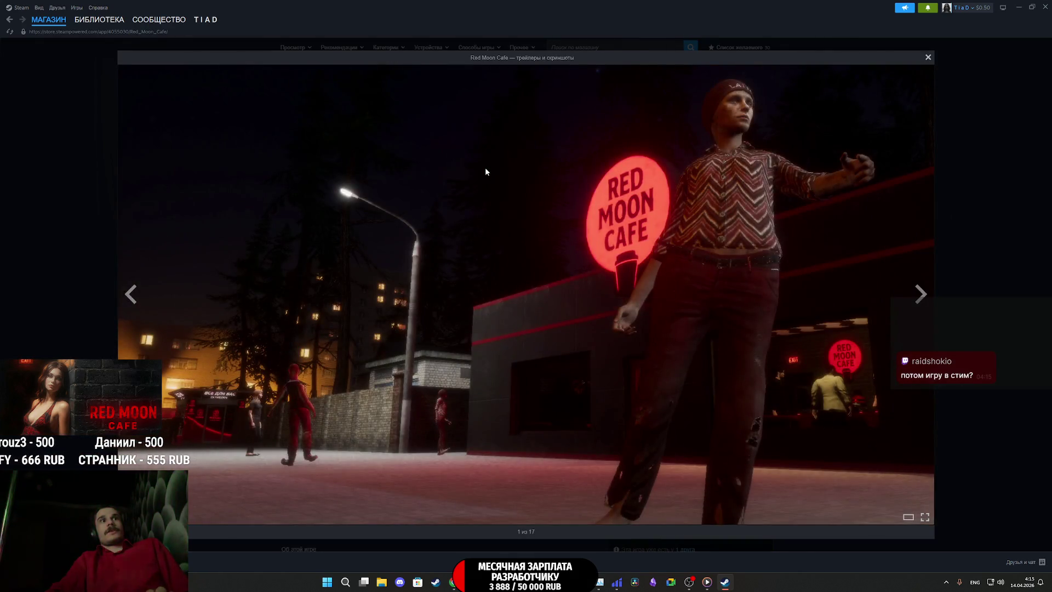